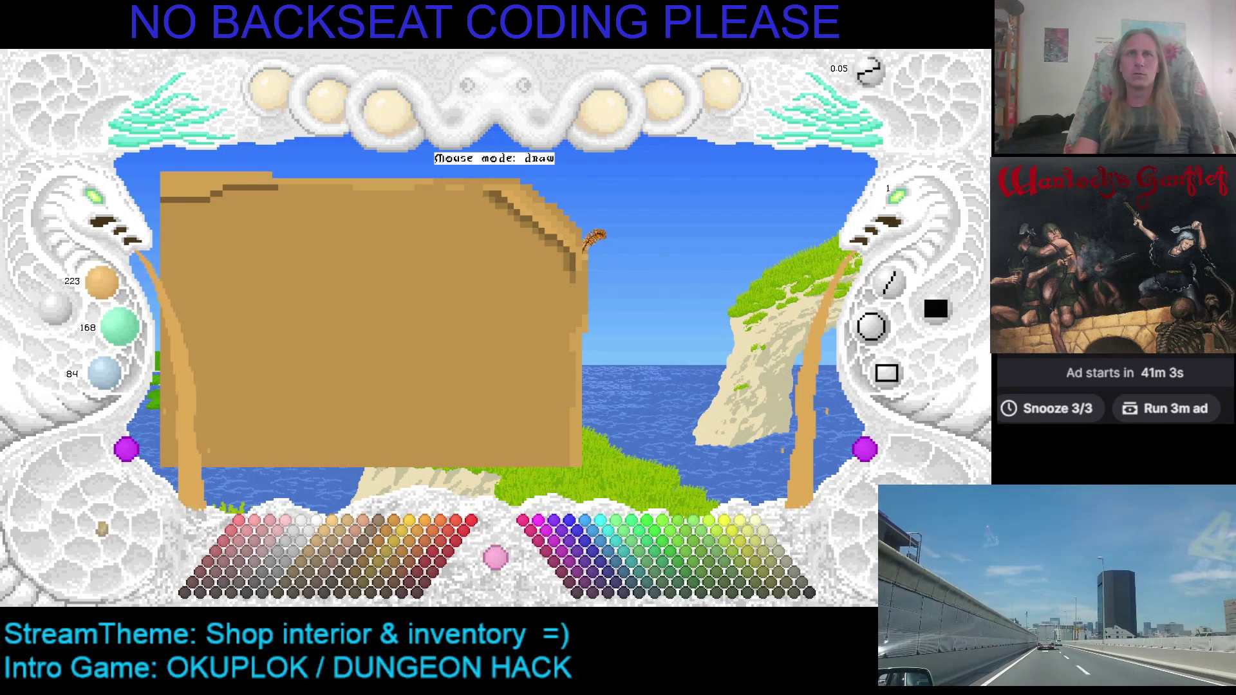
Stretch the tan plank wider, raising its top edge and extending its right edge
{"action": "left_click_drag", "start_coordinate": [591, 256], "coordinate": [647, 269]}
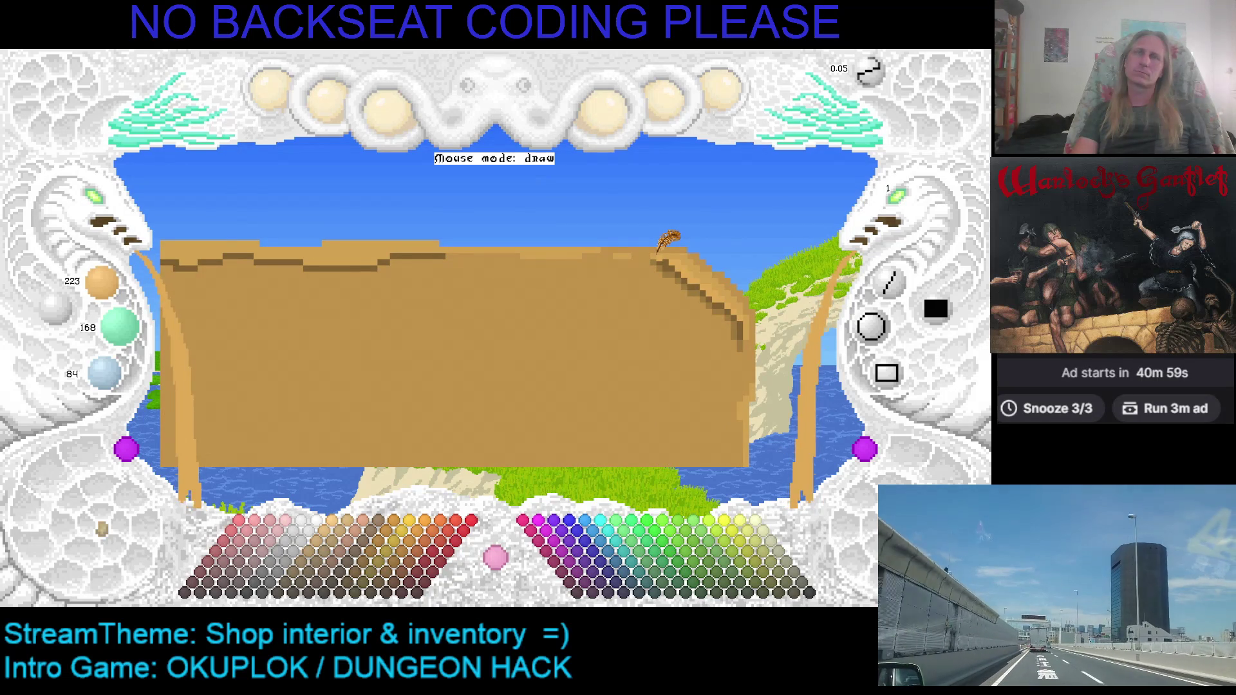
{"action": "left_click_drag", "start_coordinate": [659, 251], "coordinate": [533, 391]}
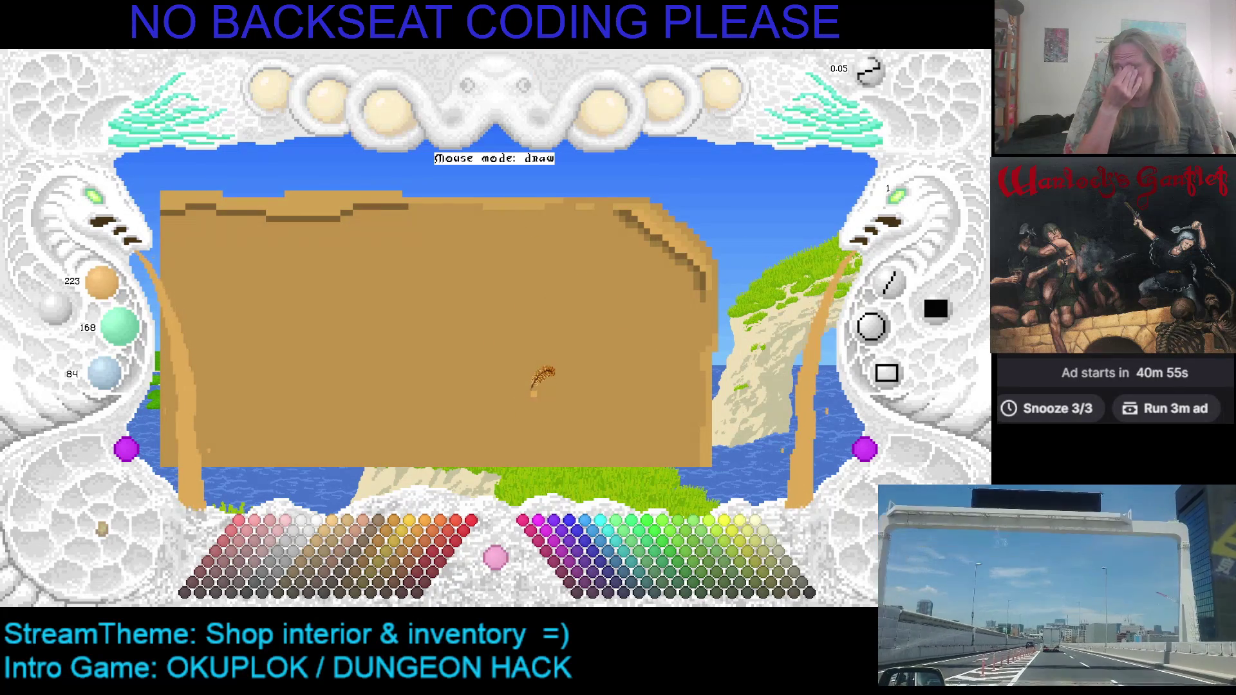
{"action": "mouse_move", "coordinate": [475, 344]}
{"action": "left_mouse_down"}
{"action": "mouse_move", "coordinate": [551, 303]}
{"action": "mouse_move", "coordinate": [410, 298]}
{"action": "mouse_move", "coordinate": [427, 293]}
{"action": "left_mouse_up"}
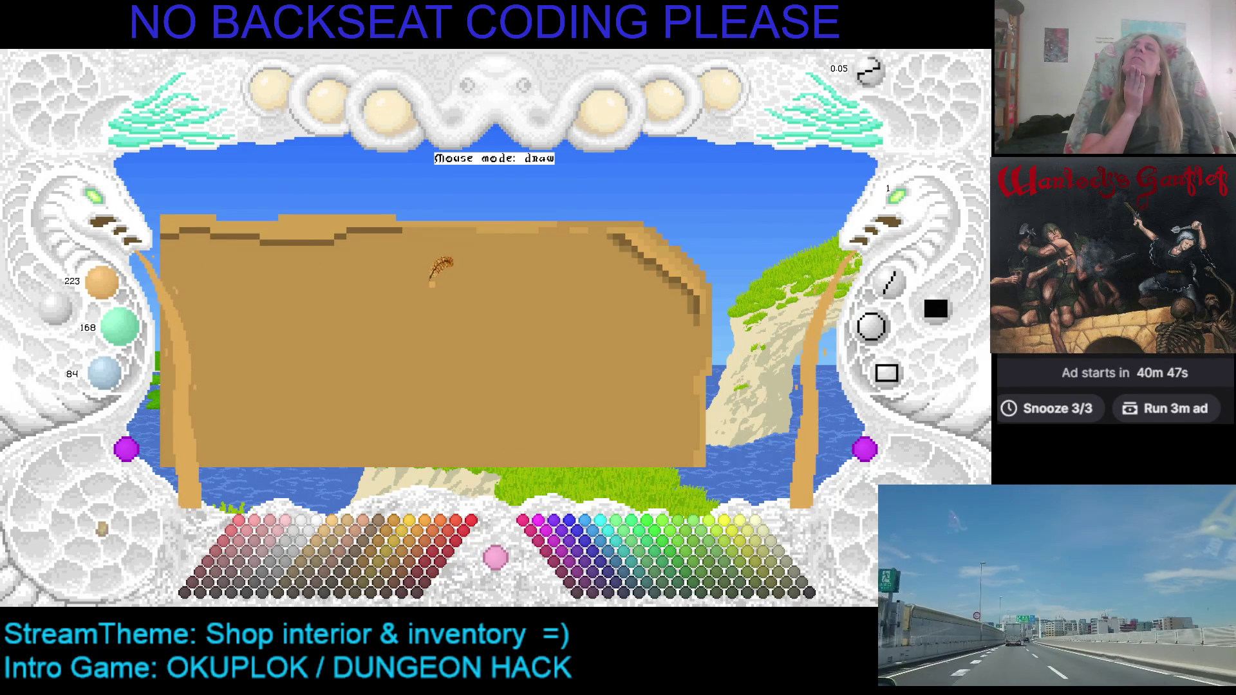
Pick the plank's tan, fill in its top edge, and repaint part of it darker
{"action": "right_click", "coordinate": [527, 249]}
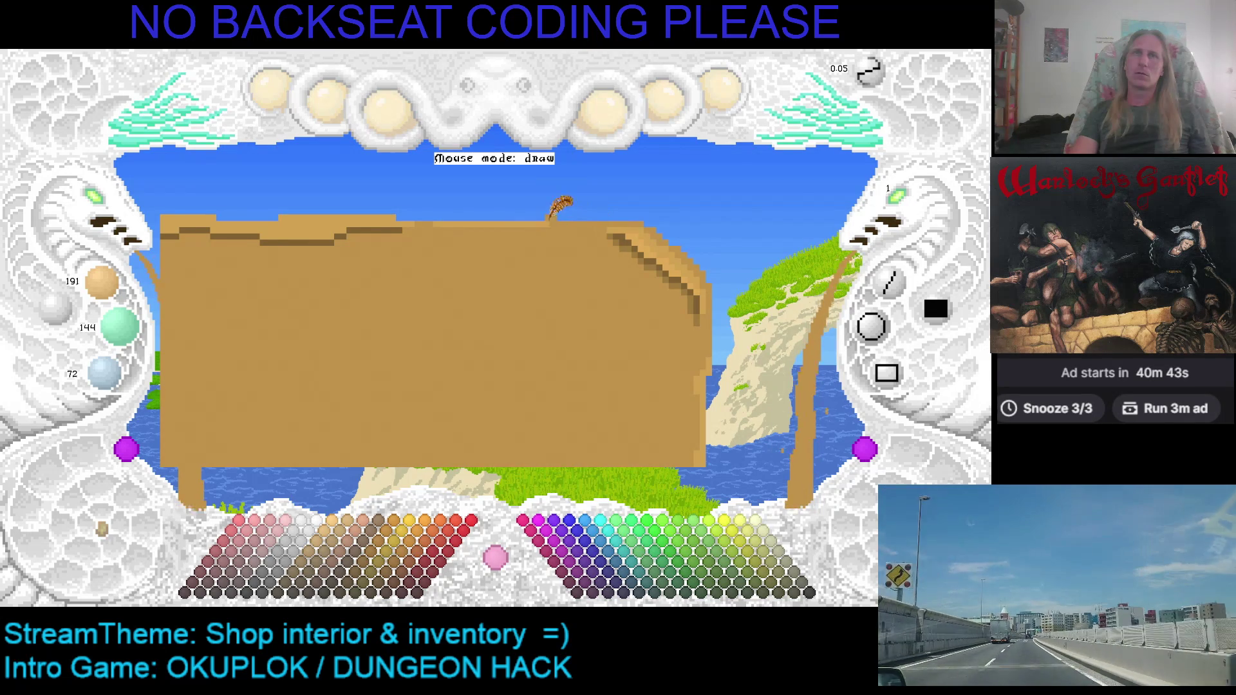
{"action": "left_click_drag", "start_coordinate": [498, 219], "coordinate": [553, 222]}
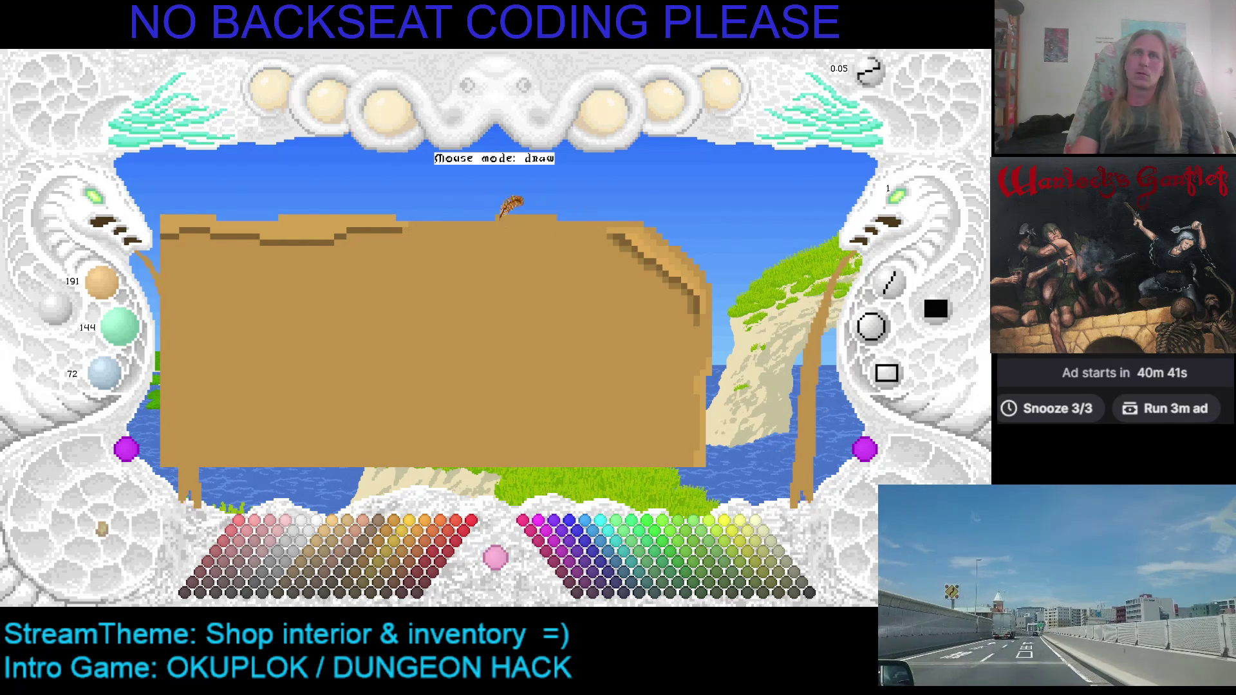
{"action": "left_click_drag", "start_coordinate": [471, 218], "coordinate": [525, 222]}
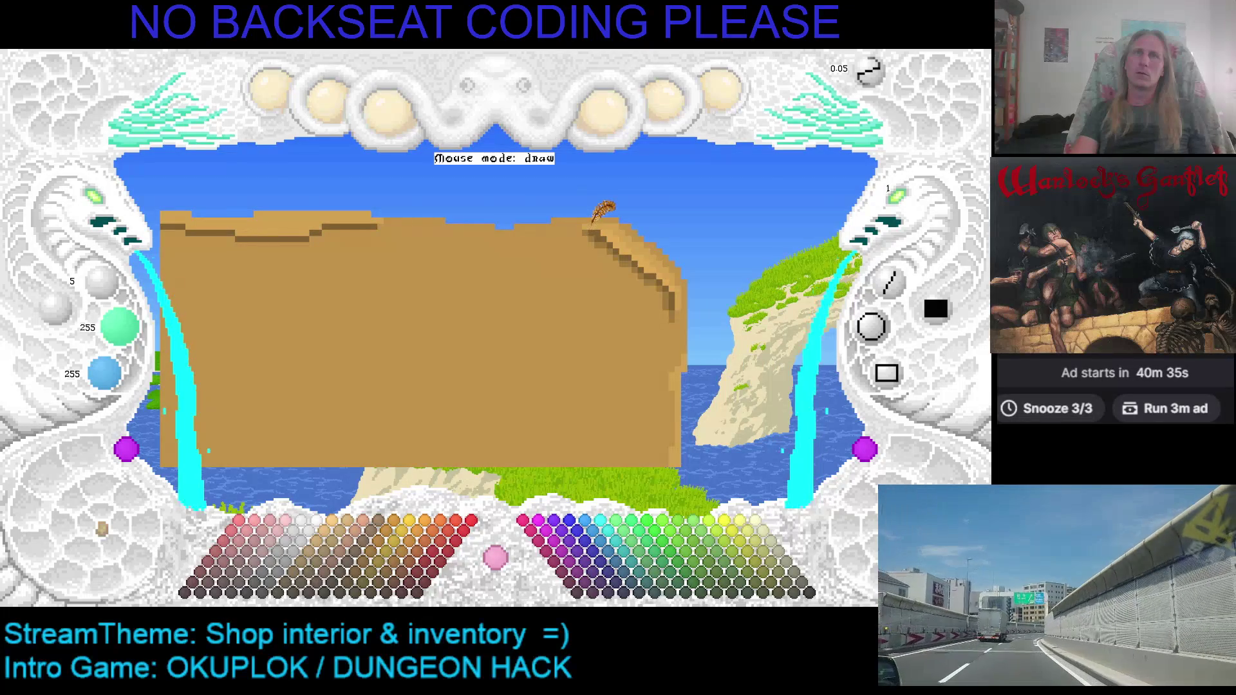
Sample the plank's tan and brown shades, then pull its top and right side inward
{"action": "right_click", "coordinate": [592, 220]}
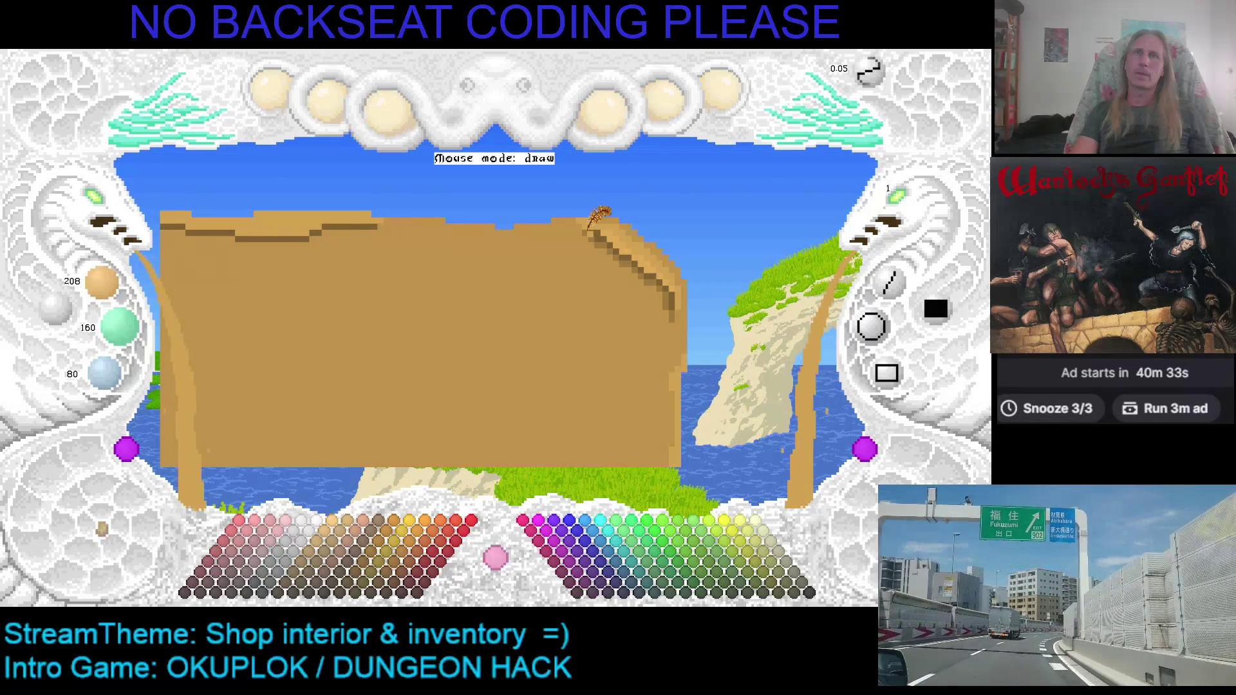
{"action": "right_click", "coordinate": [581, 224]}
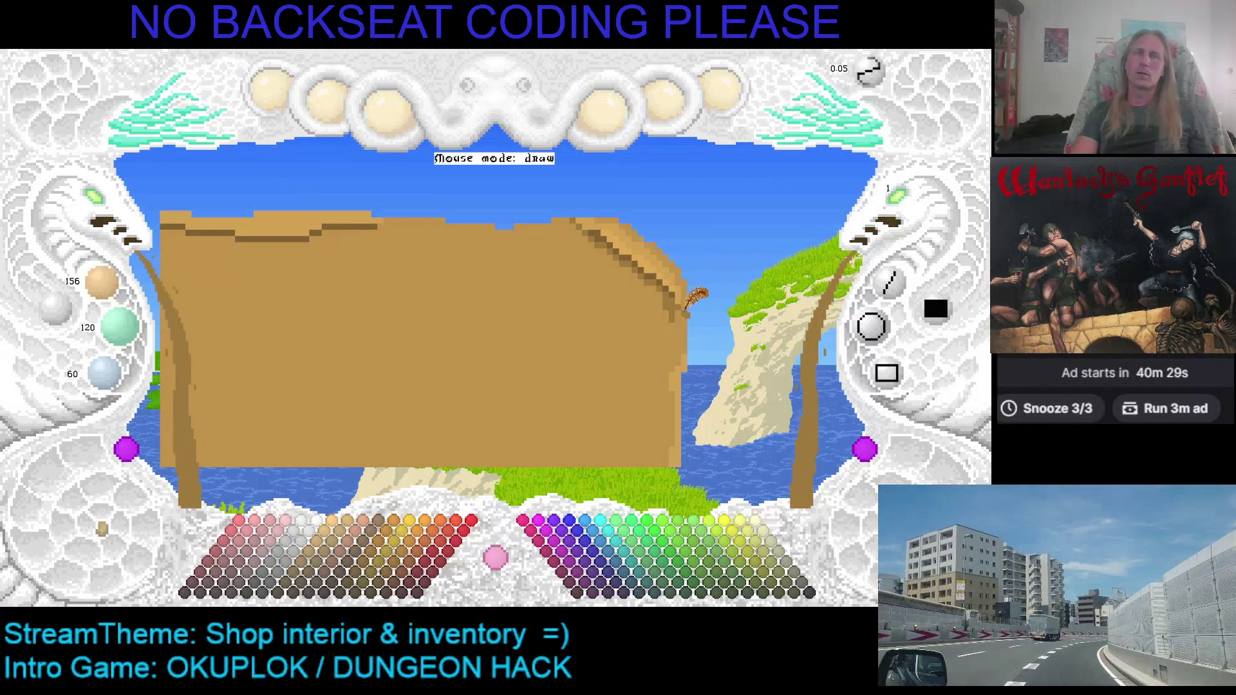
{"action": "right_click", "coordinate": [669, 297]}
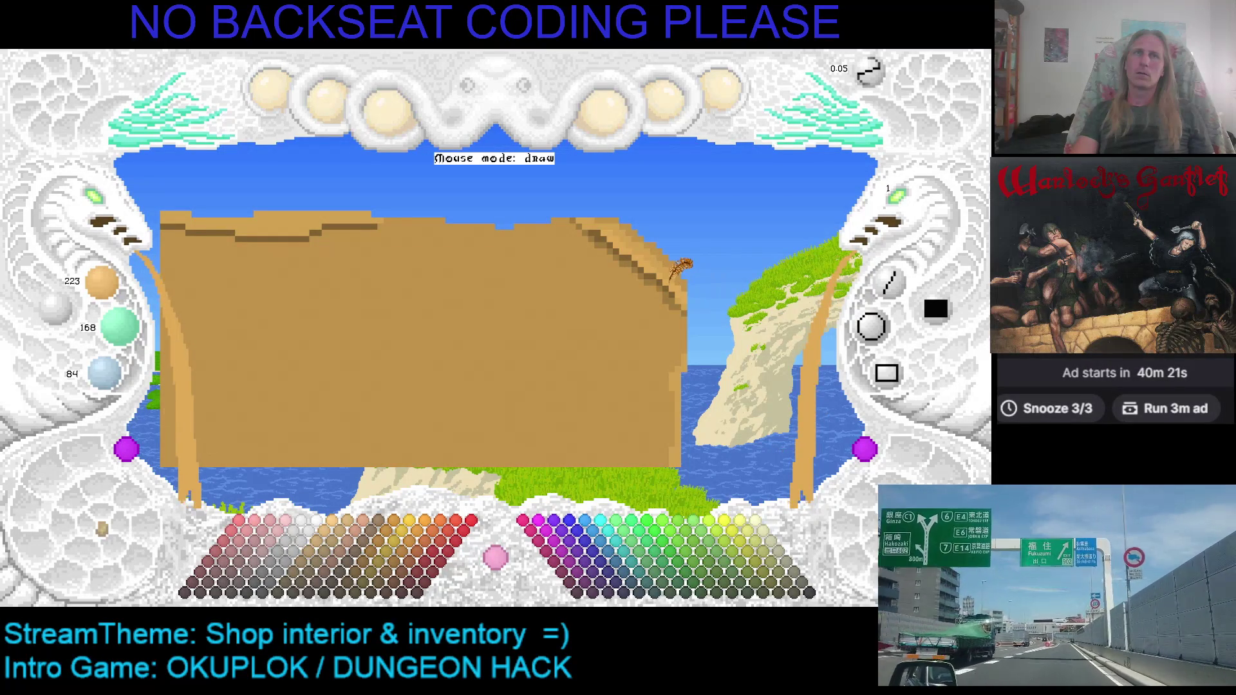
{"action": "right_click", "coordinate": [679, 278]}
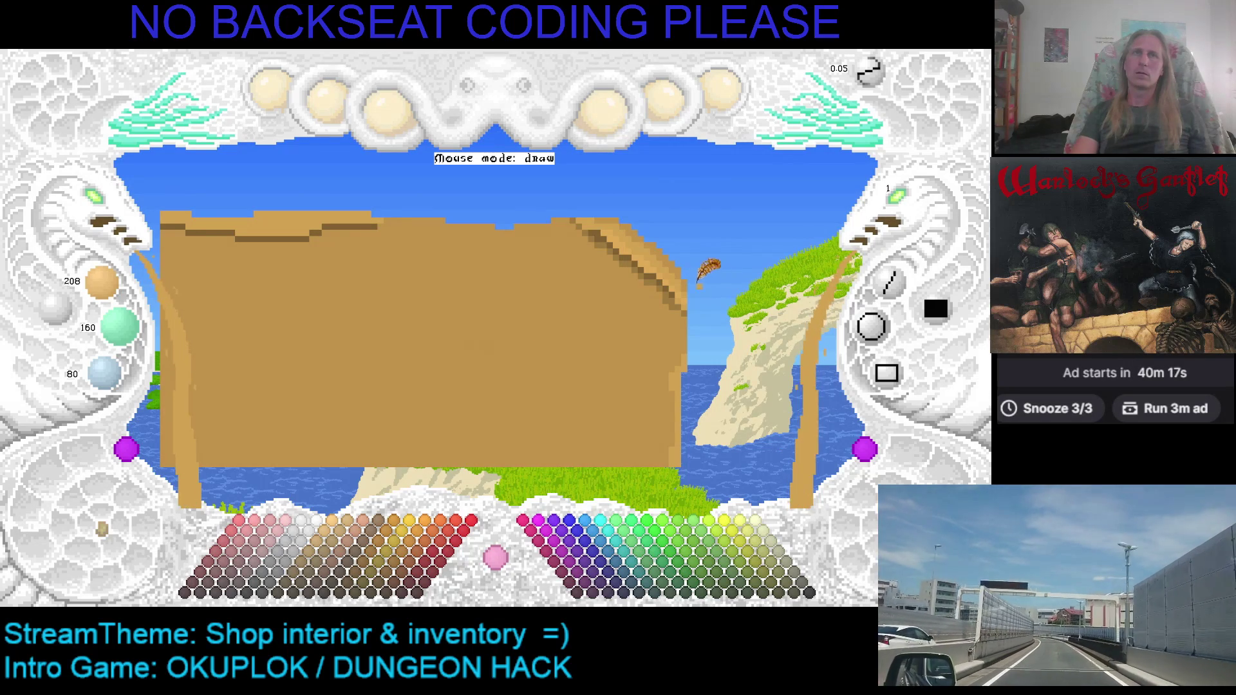
{"action": "left_click_drag", "start_coordinate": [555, 203], "coordinate": [466, 235]}
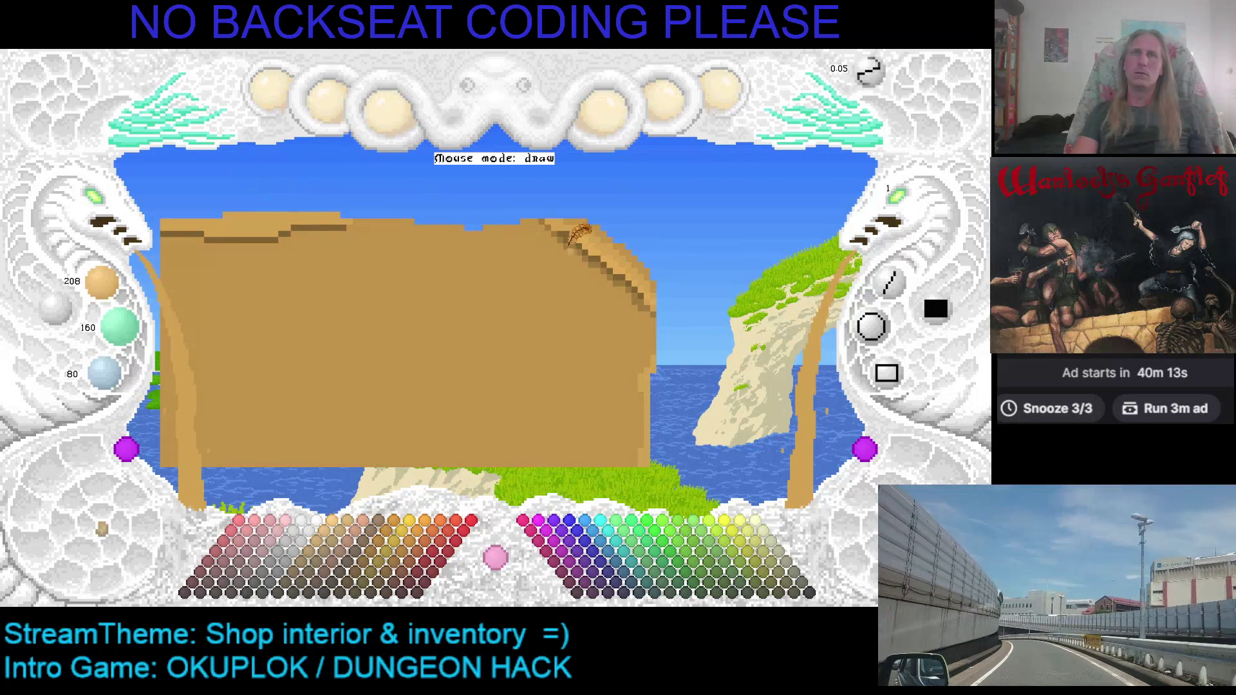
{"action": "scroll", "coordinate": [577, 232], "scroll_direction": "down", "scroll_amount": 2}
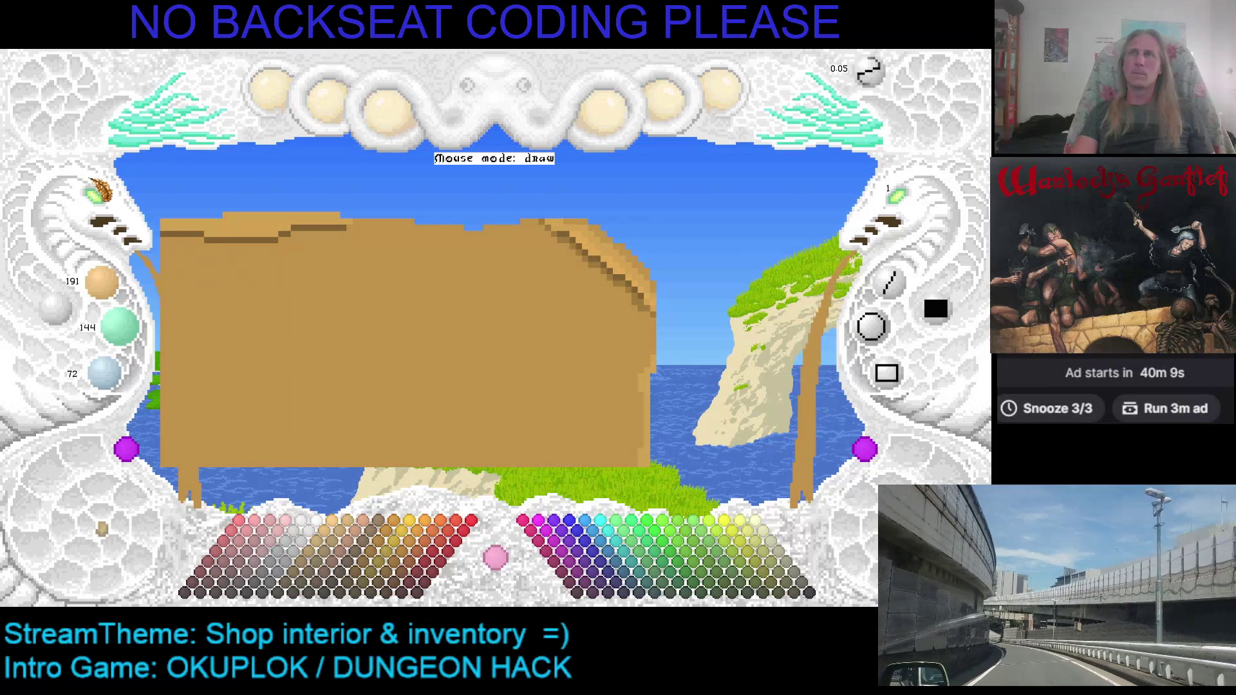
Fill the plank area as one brown rectangle and sample its darker and main browns
{"action": "left_click", "coordinate": [98, 193]}
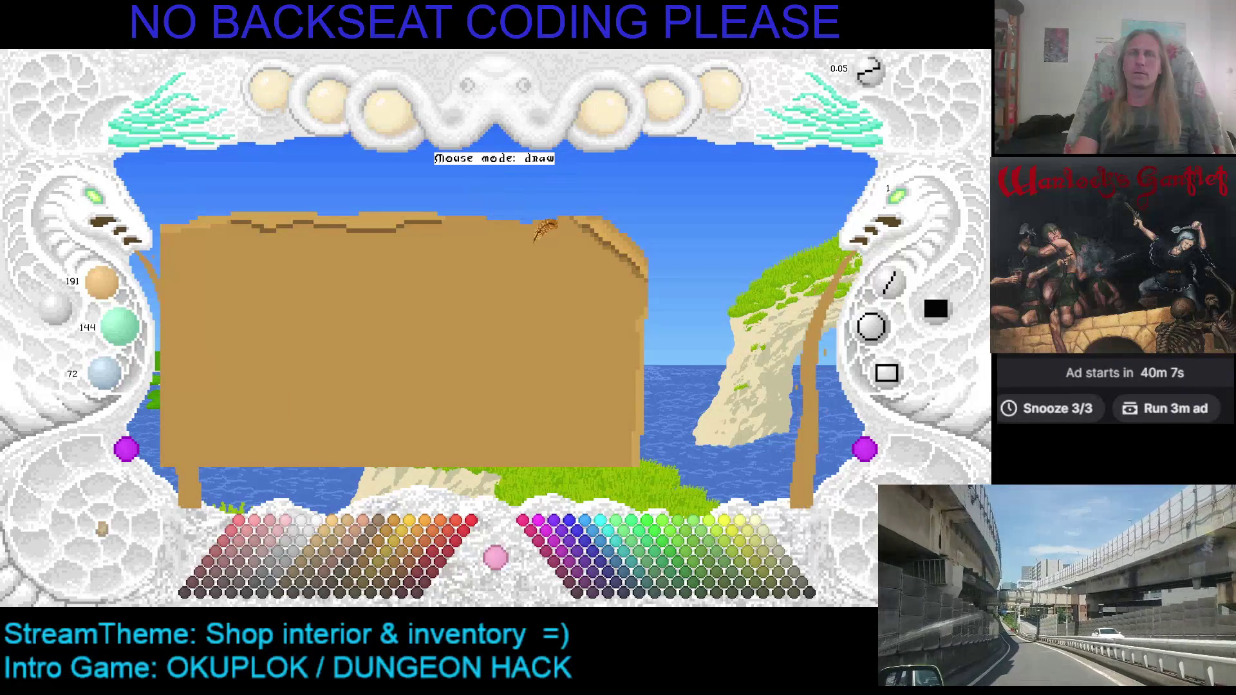
{"action": "left_click", "coordinate": [96, 206]}
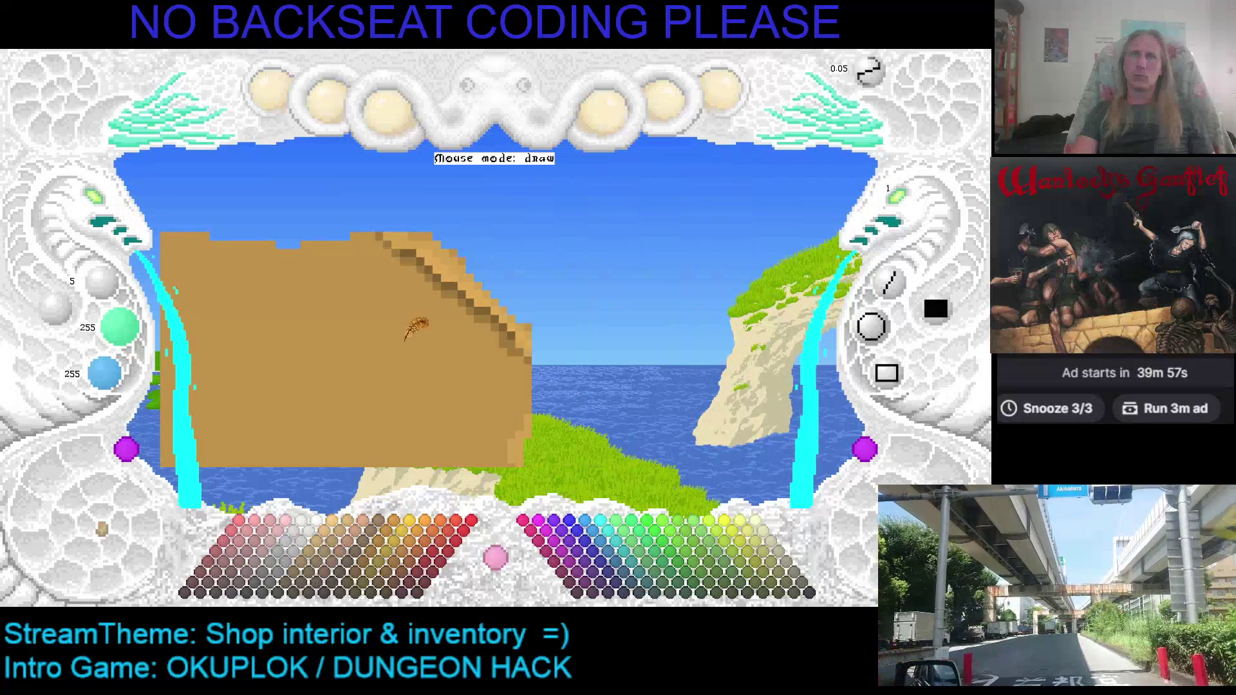
{"action": "right_click", "coordinate": [435, 235]}
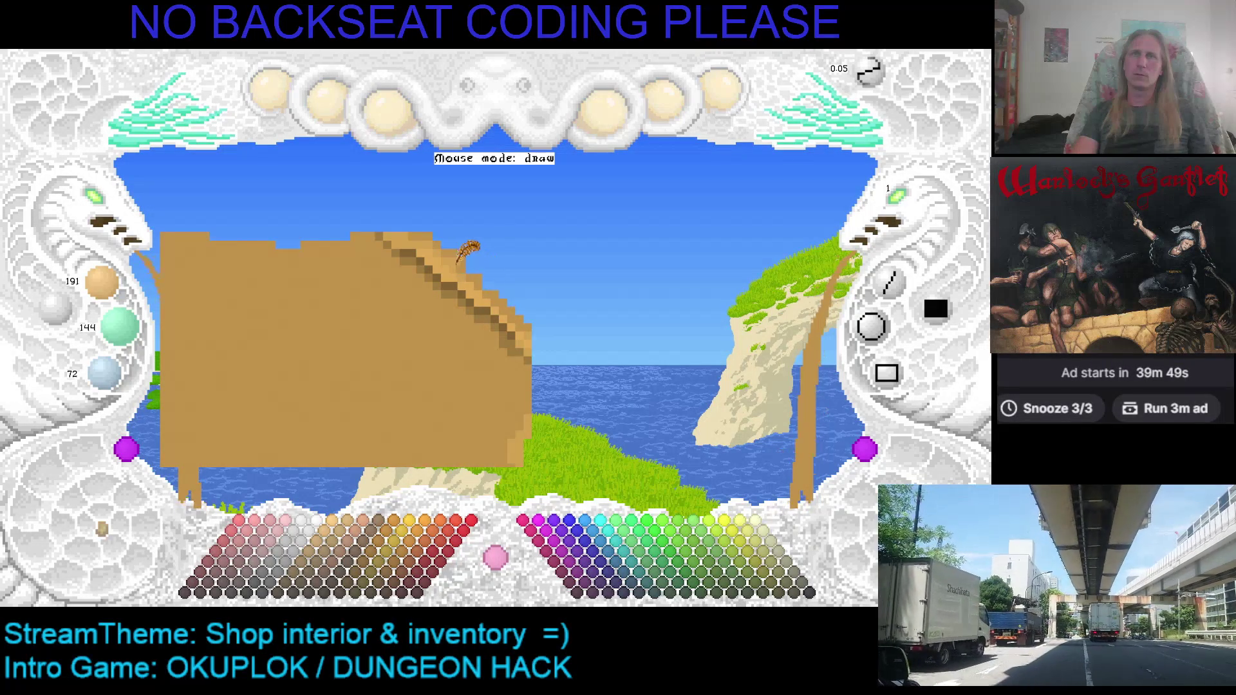
{"action": "scroll", "coordinate": [467, 252], "scroll_direction": "up", "scroll_amount": 1}
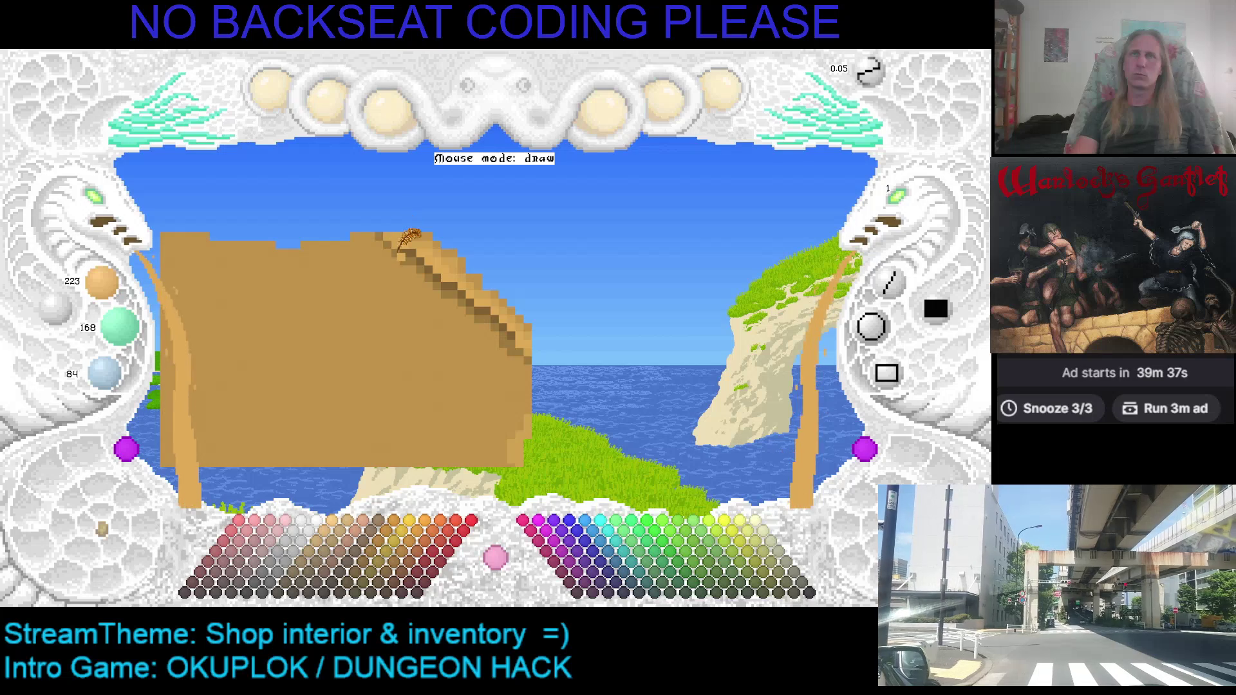
{"action": "right_click", "coordinate": [399, 245]}
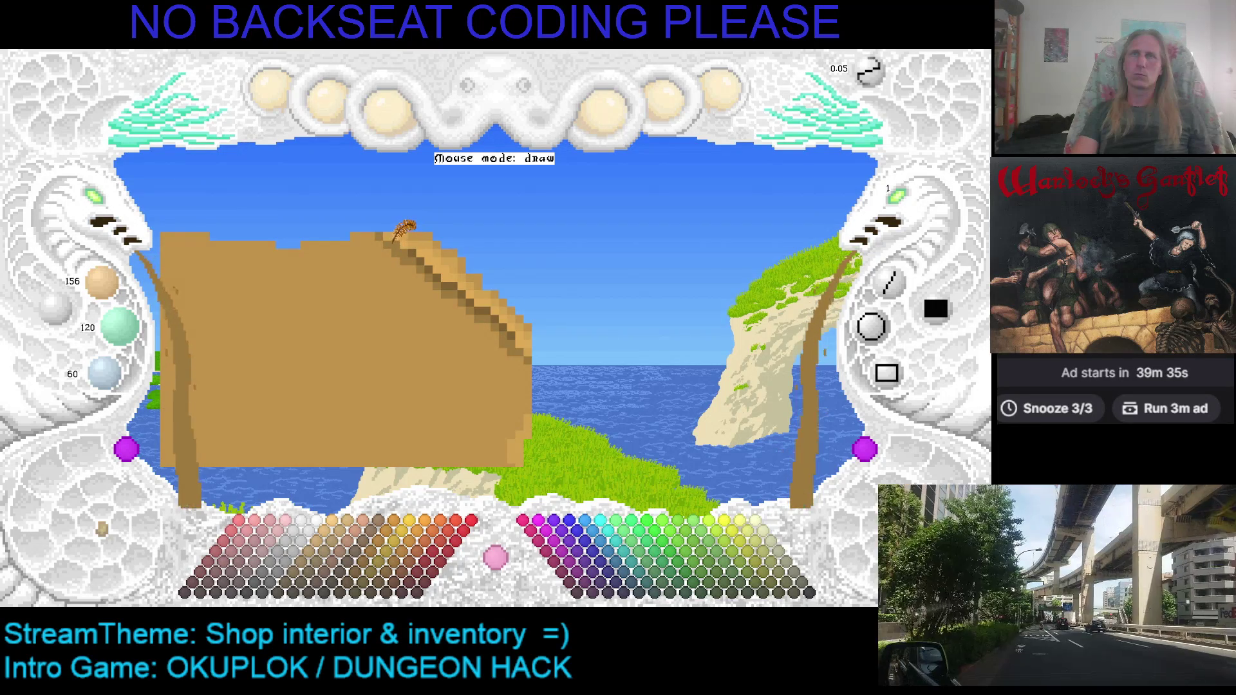
{"action": "right_click", "coordinate": [371, 235]}
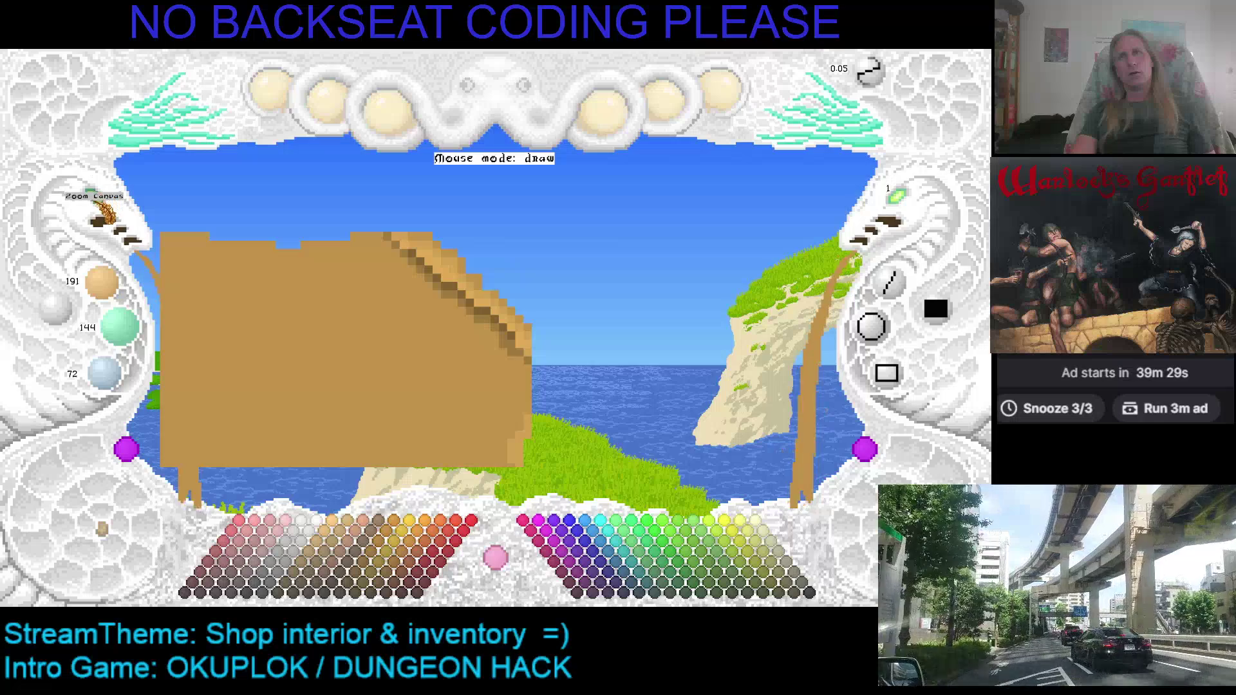
Change the zoom, clear and repaint the brown fill, and show the whole 200×170 canvas
{"action": "left_click", "coordinate": [100, 219]}
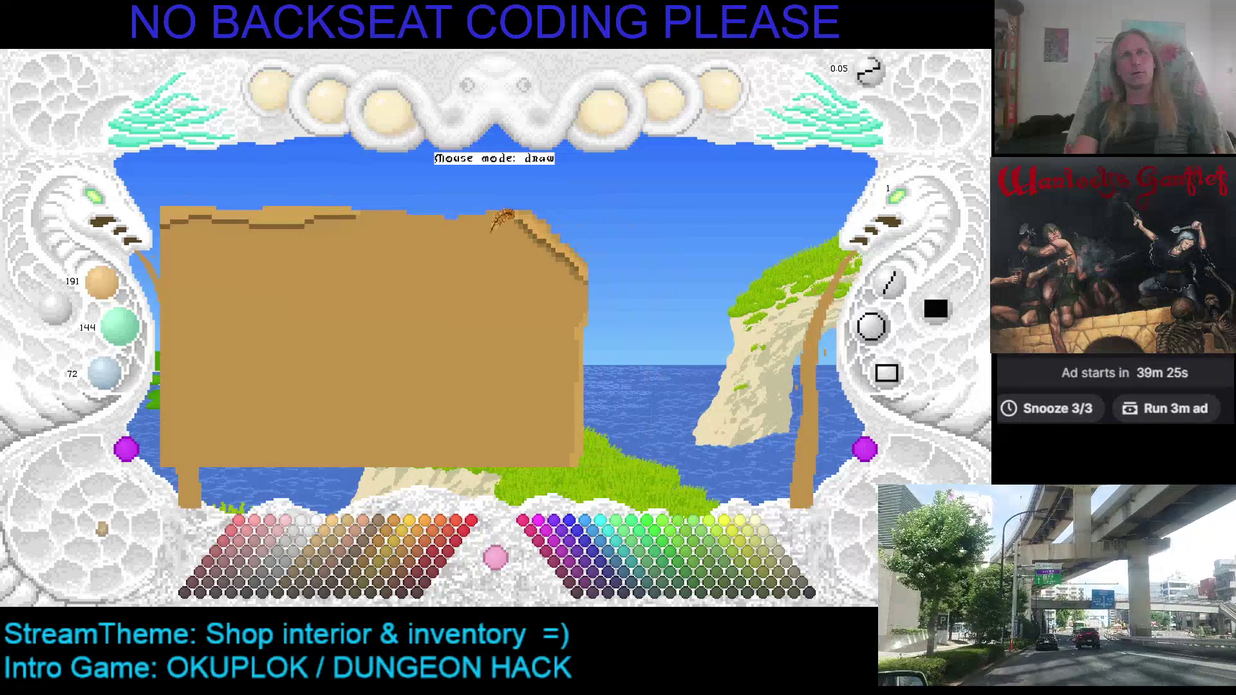
{"action": "left_click", "coordinate": [99, 219]}
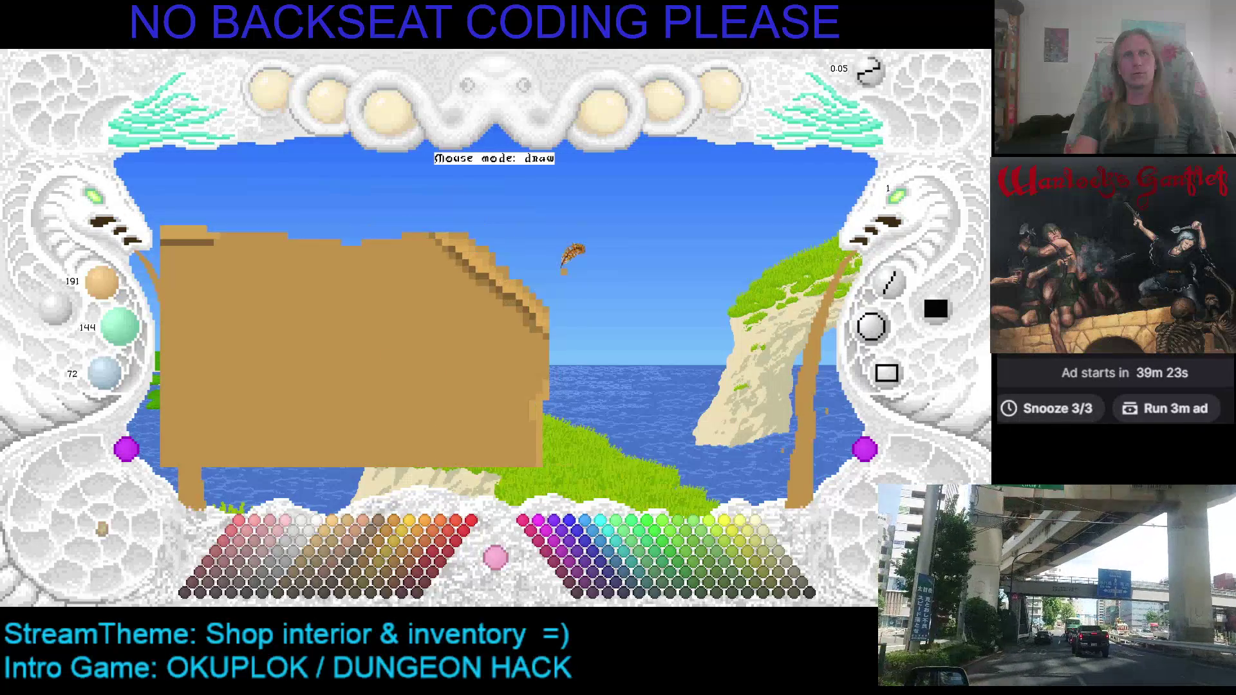
{"action": "left_click", "coordinate": [100, 219]}
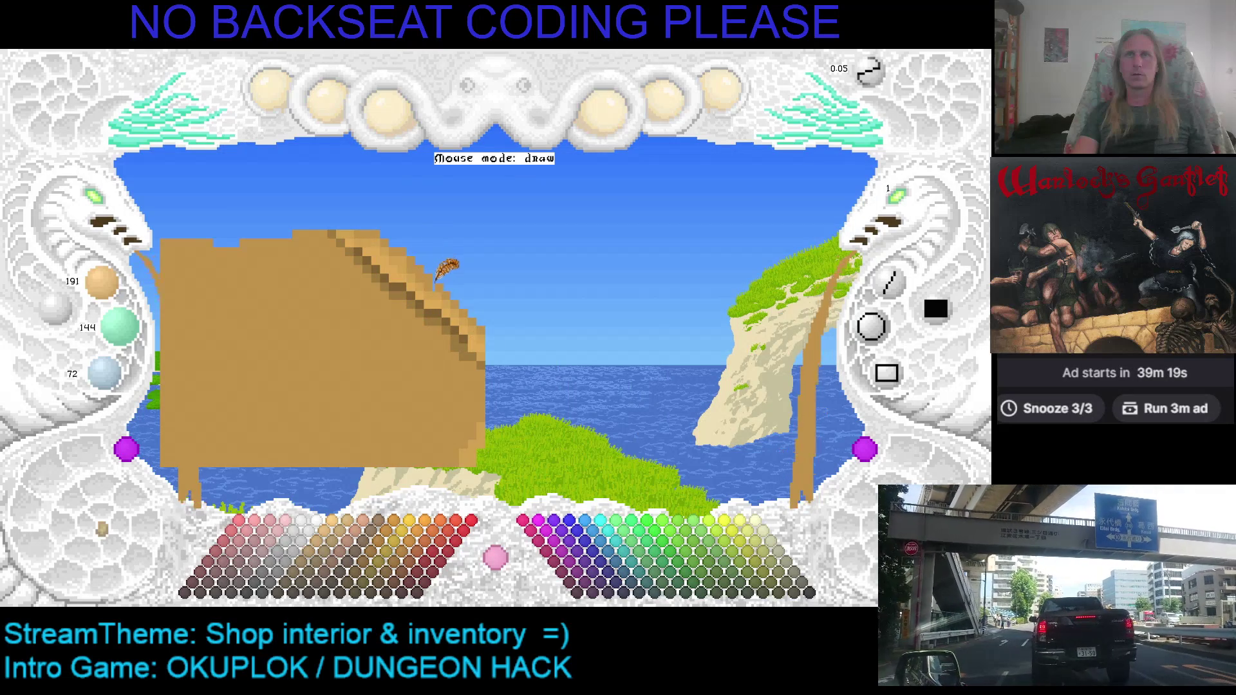
{"action": "left_click", "coordinate": [90, 224]}
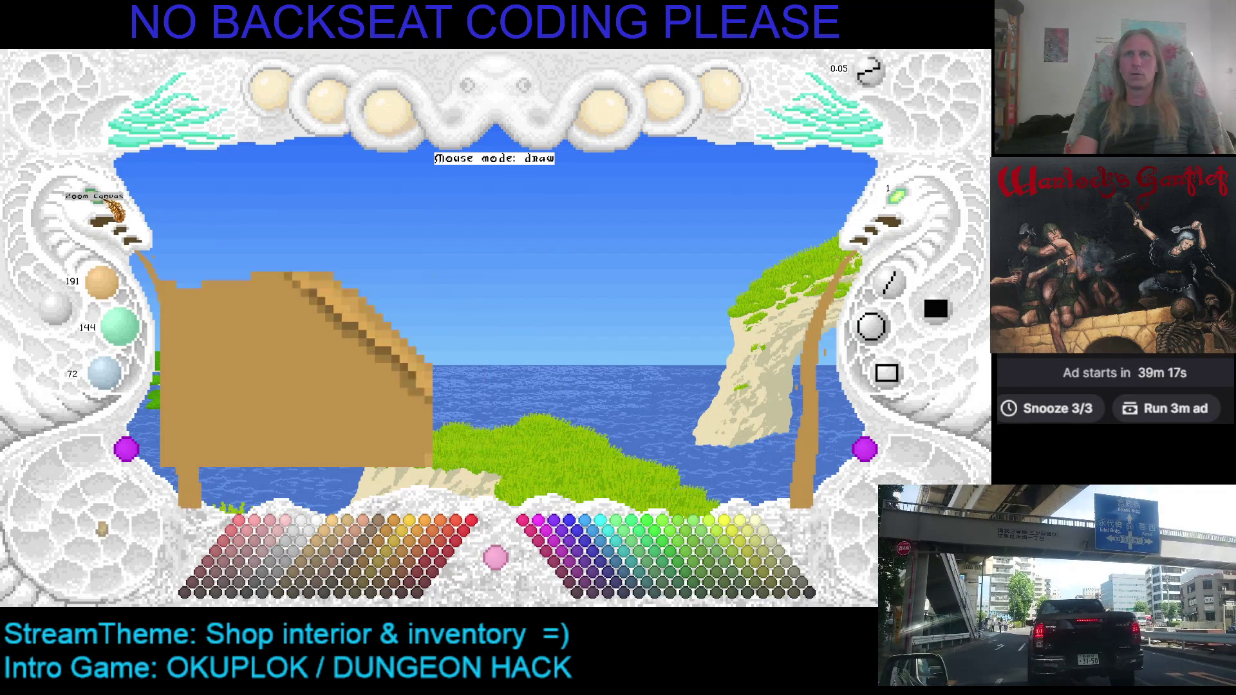
{"action": "left_click_drag", "start_coordinate": [363, 370], "coordinate": [347, 189]}
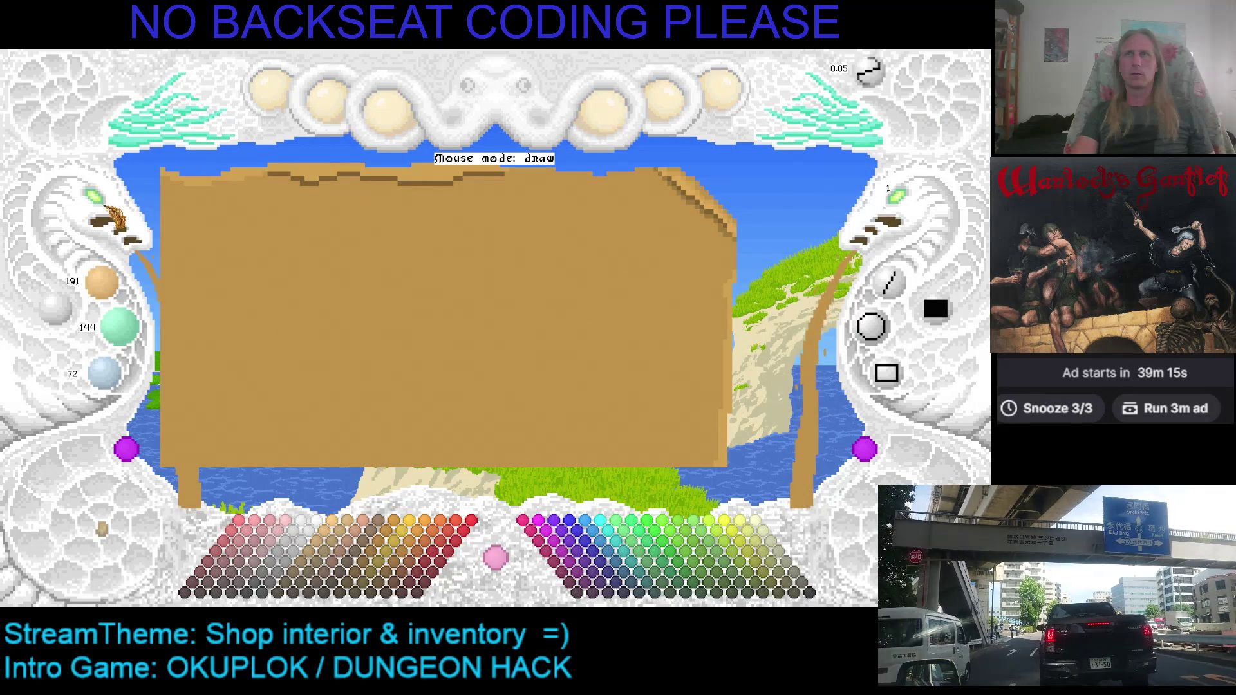
{"action": "left_click", "coordinate": [96, 227]}
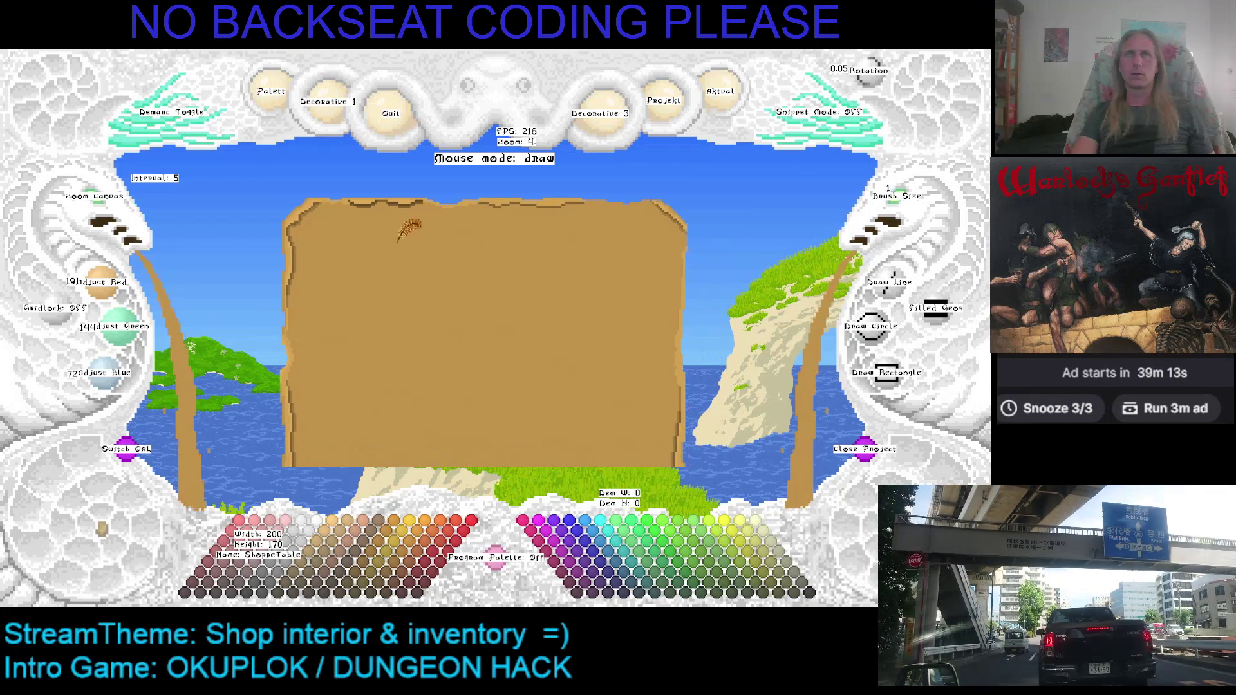
Zoom the ShoppeTable canvas out from 9 to 3 and pan around the tan tabletop
{"action": "scroll", "coordinate": [399, 283], "scroll_direction": "down", "scroll_amount": 1}
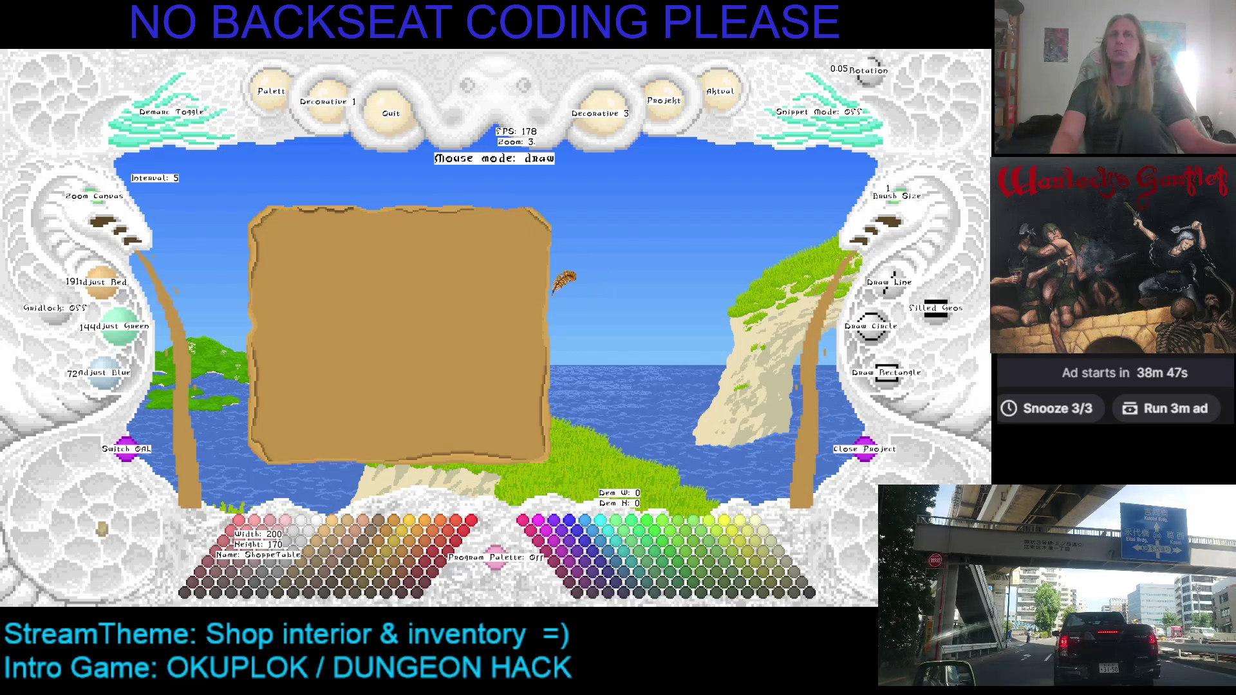
{"action": "mouse_move", "coordinate": [515, 293]}
{"action": "left_mouse_down"}
{"action": "mouse_move", "coordinate": [433, 310]}
{"action": "mouse_move", "coordinate": [557, 251]}
{"action": "left_mouse_up"}
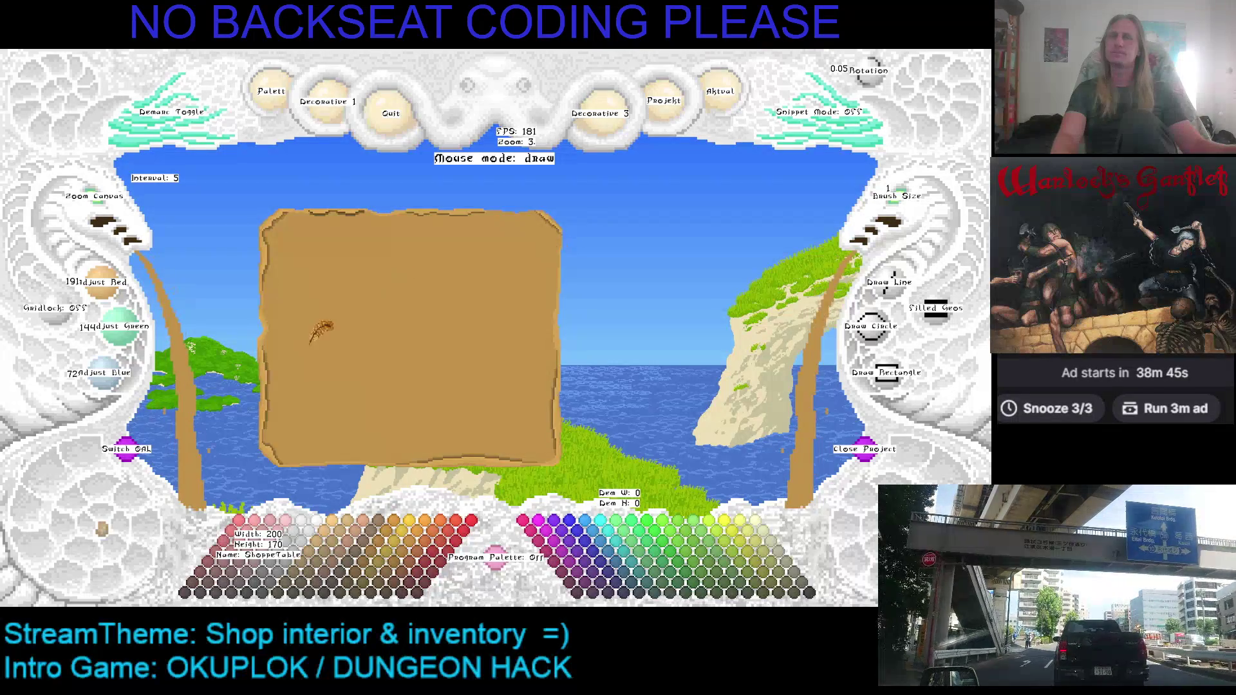
{"action": "left_click_drag", "start_coordinate": [322, 333], "coordinate": [387, 290]}
{"action": "left_click_drag", "start_coordinate": [552, 346], "coordinate": [502, 283]}
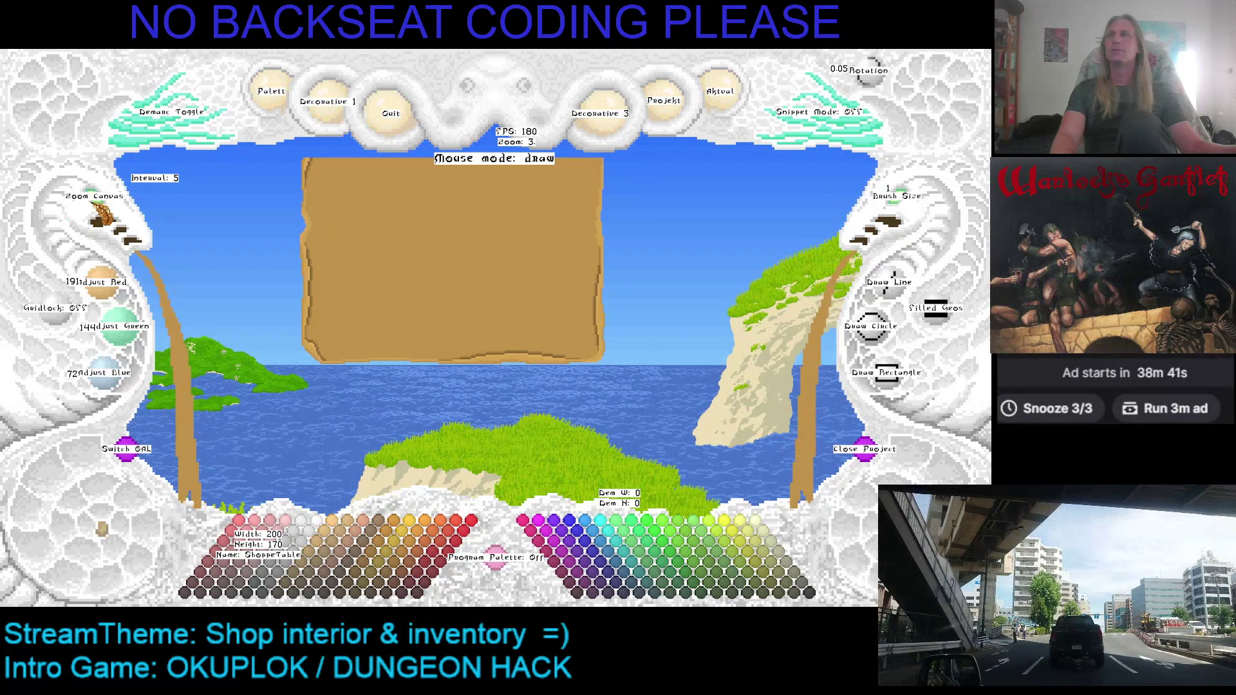
{"action": "scroll", "coordinate": [100, 218], "scroll_direction": "up", "scroll_amount": 2}
{"action": "scroll", "coordinate": [99, 218], "scroll_direction": "up", "scroll_amount": 2}
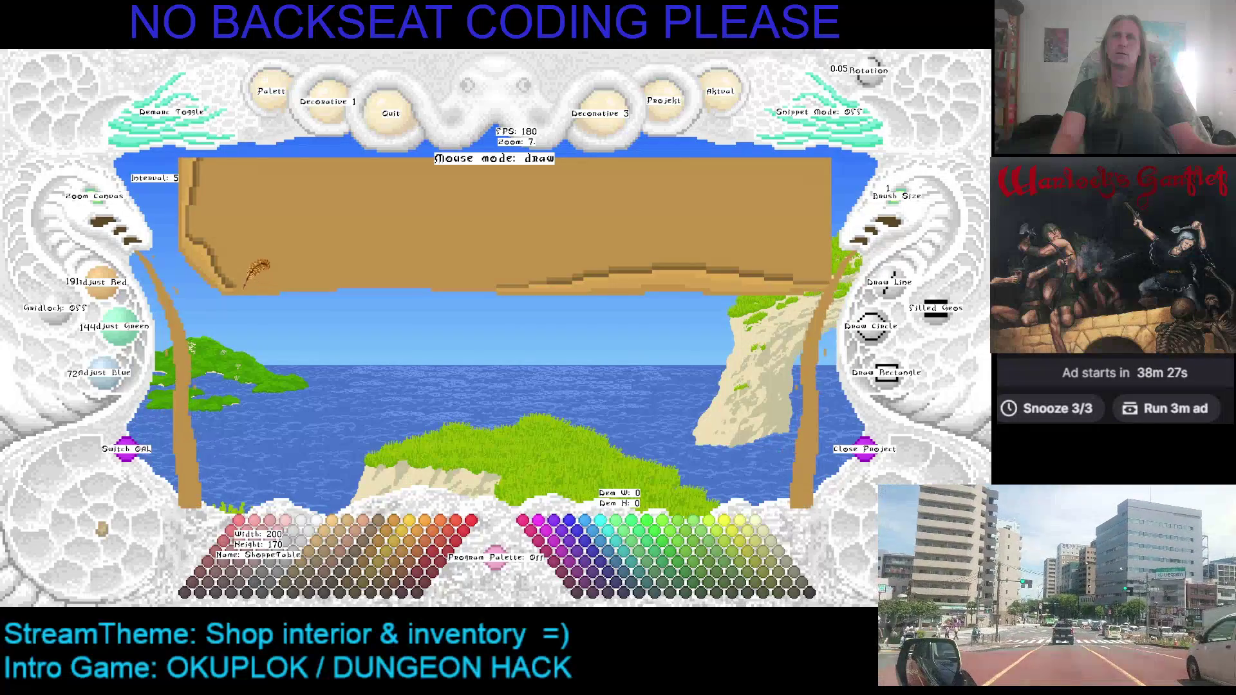
{"action": "left_click_drag", "start_coordinate": [260, 277], "coordinate": [403, 421]}
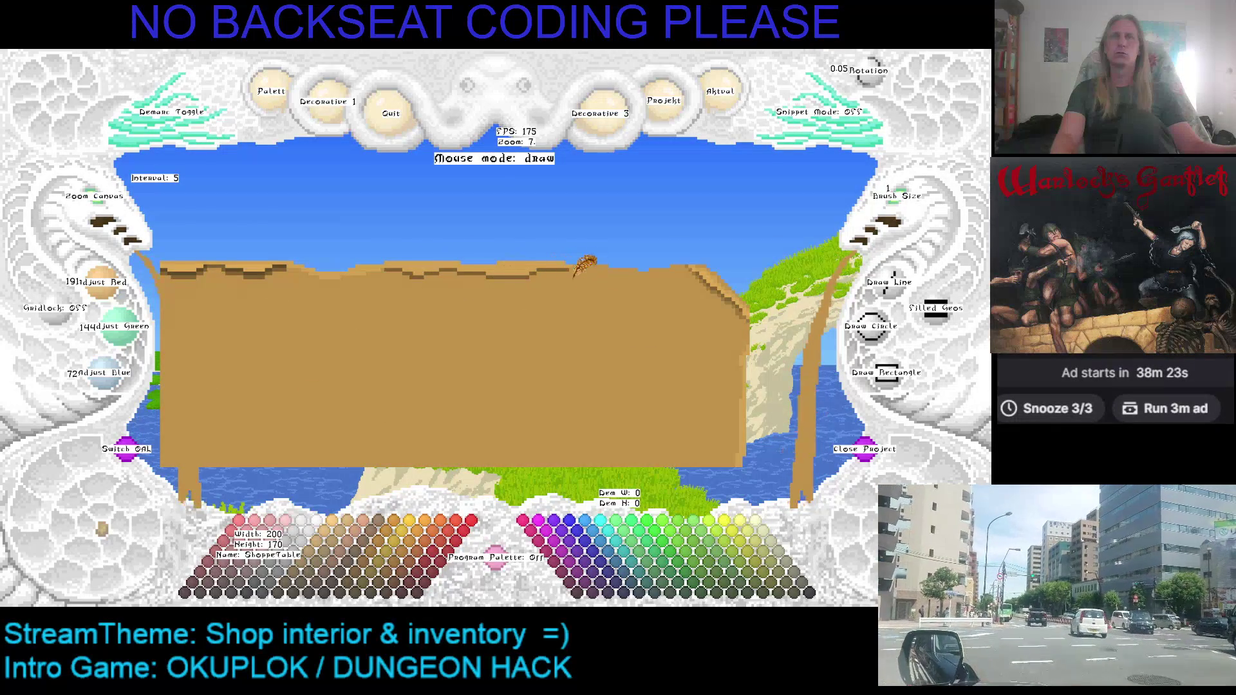
{"action": "scroll", "coordinate": [108, 222], "scroll_direction": "up", "scroll_amount": 2}
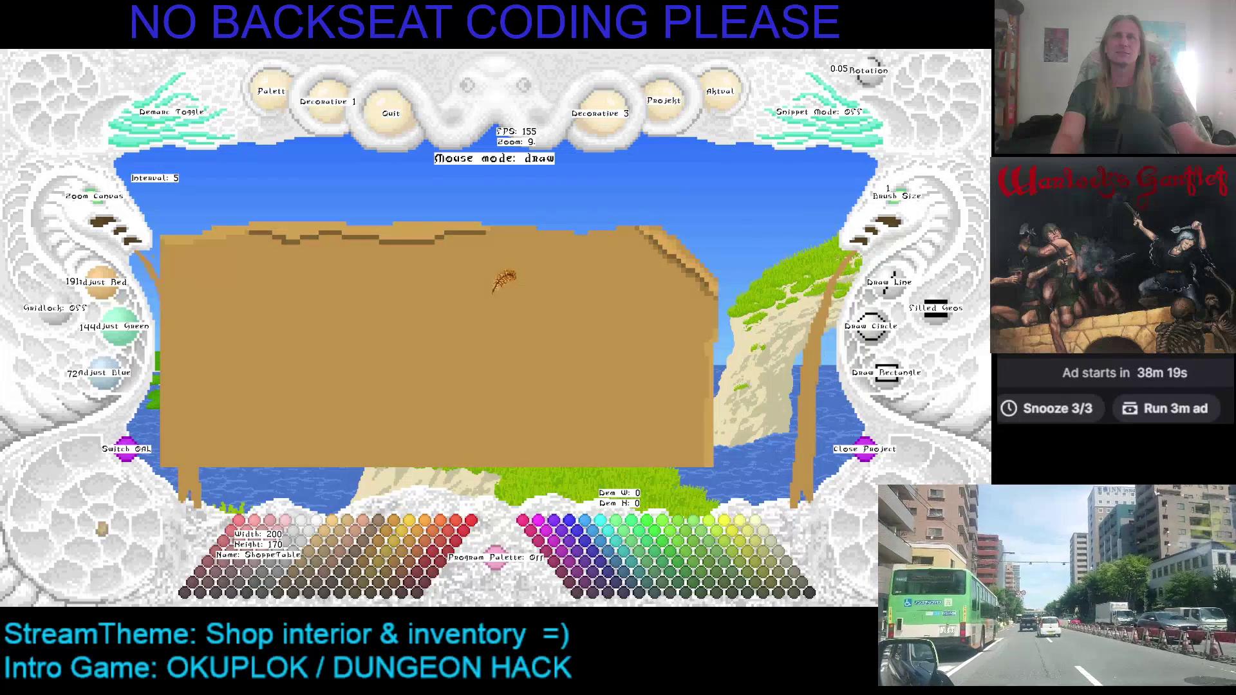
{"action": "scroll", "coordinate": [108, 213], "scroll_direction": "down", "scroll_amount": 3}
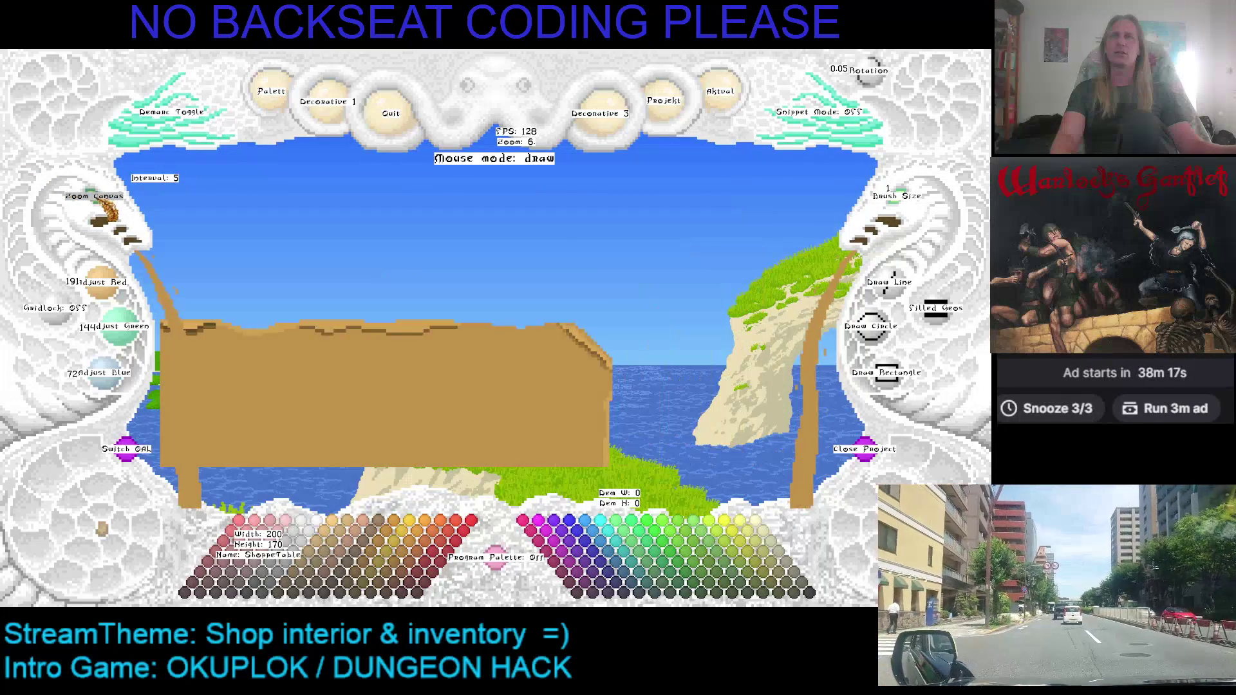
{"action": "scroll", "coordinate": [108, 212], "scroll_direction": "down", "scroll_amount": 2}
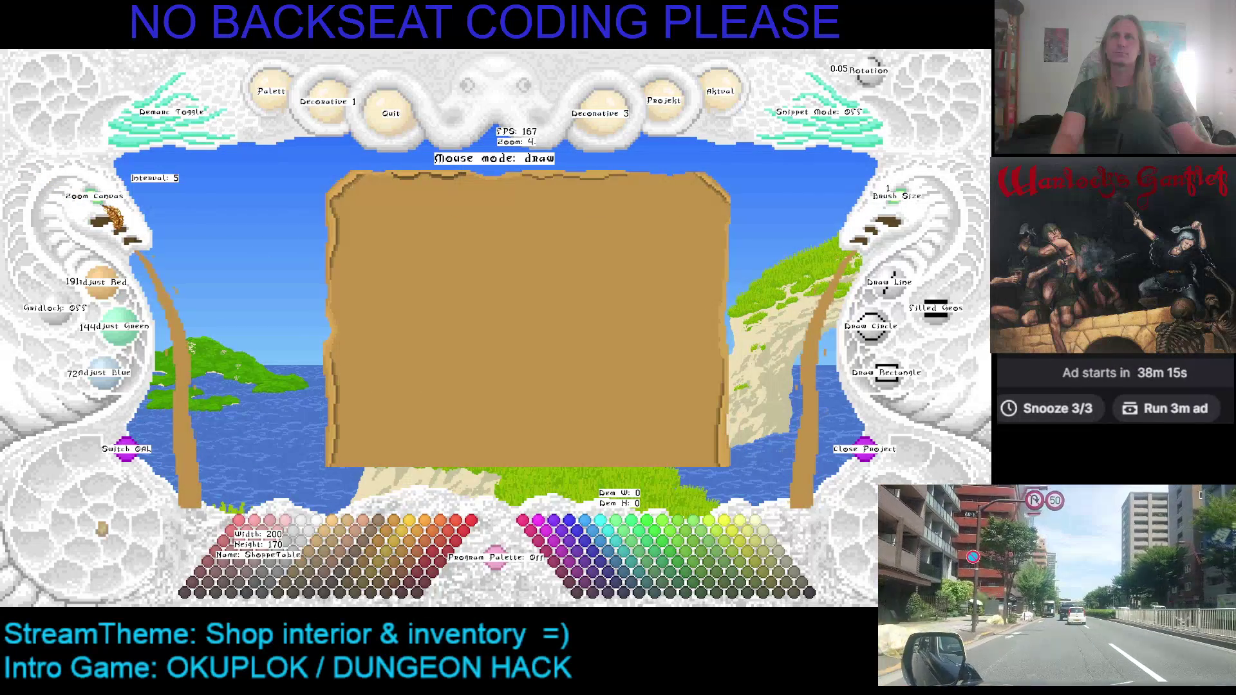
{"action": "scroll", "coordinate": [108, 216], "scroll_direction": "down", "scroll_amount": 1}
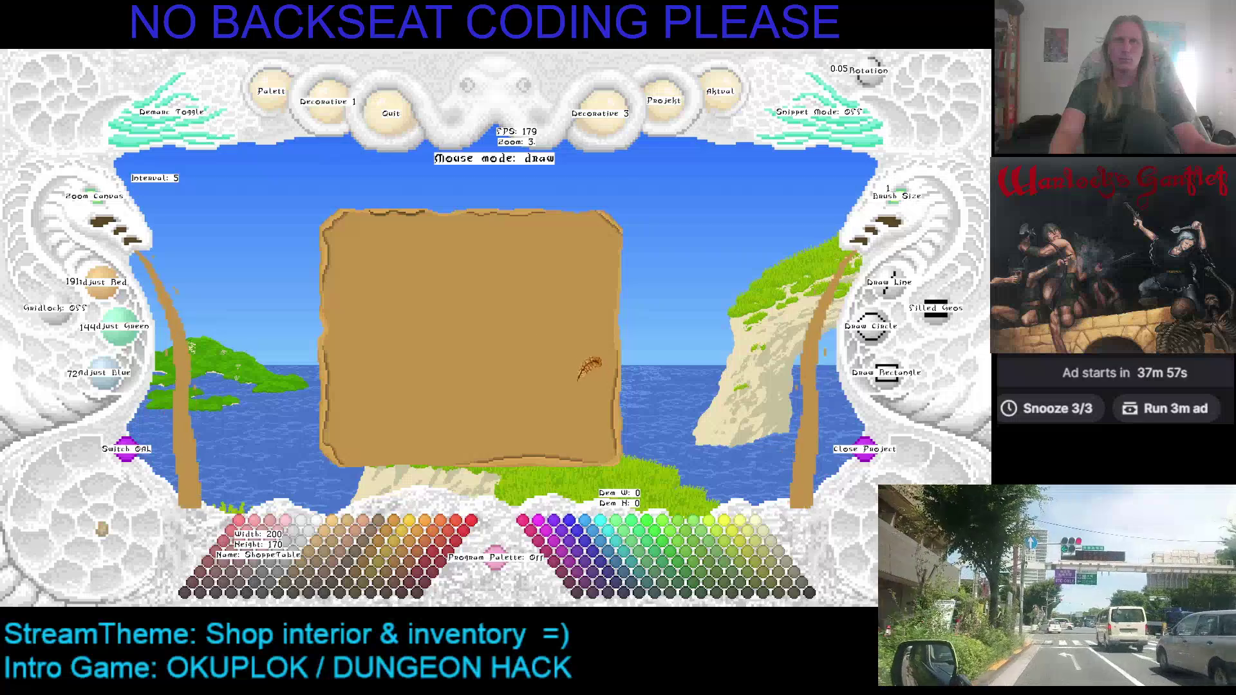
Zoom in to level 10 on the tabletop's rough top edge
{"action": "left_click_drag", "start_coordinate": [584, 367], "coordinate": [570, 334]}
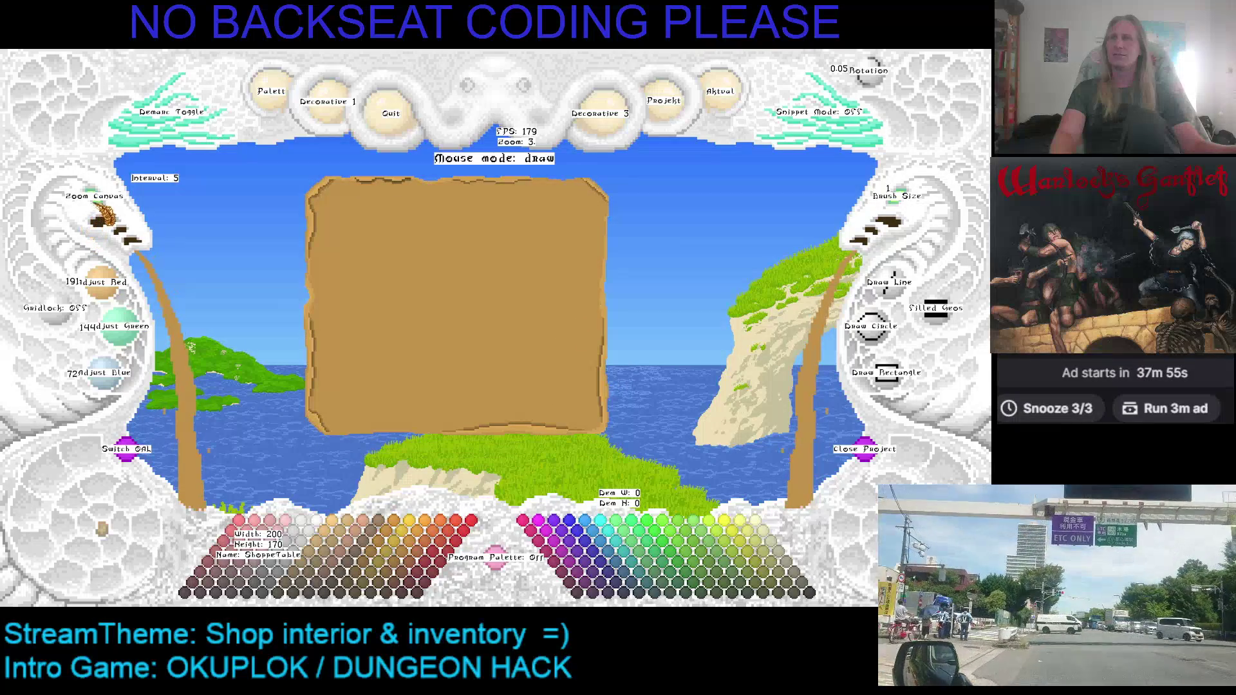
{"action": "scroll", "coordinate": [430, 250], "scroll_direction": "up", "scroll_amount": 3}
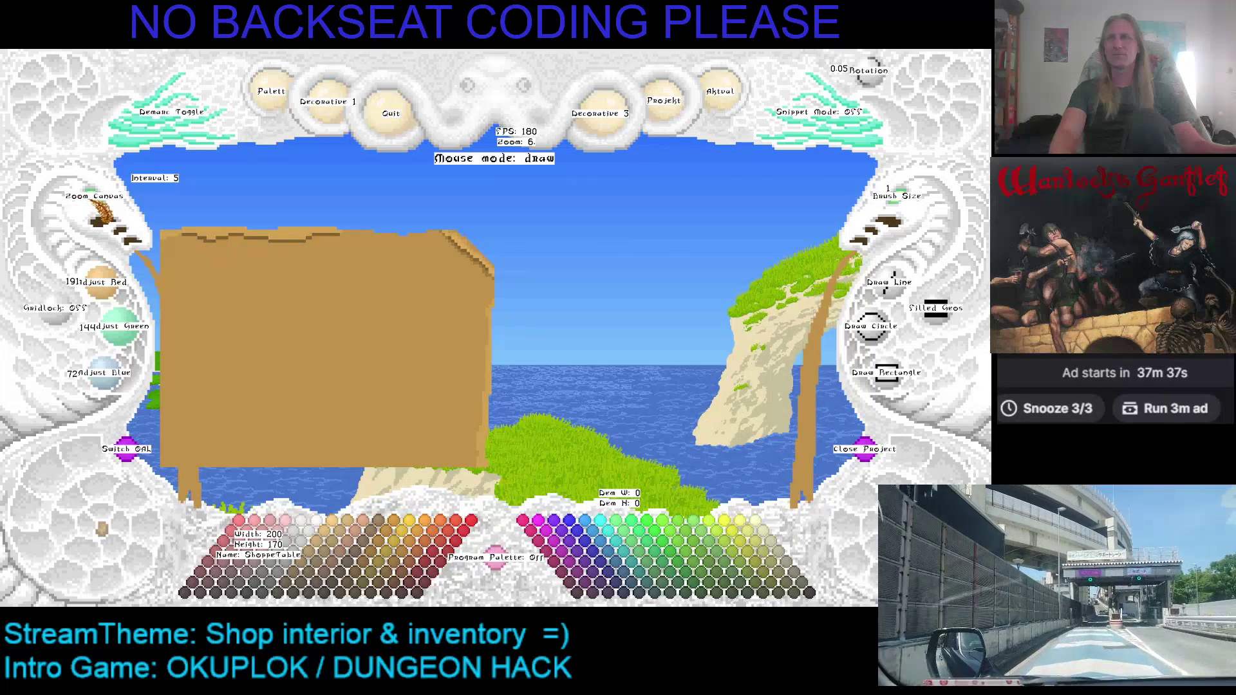
{"action": "left_click", "coordinate": [101, 211]}
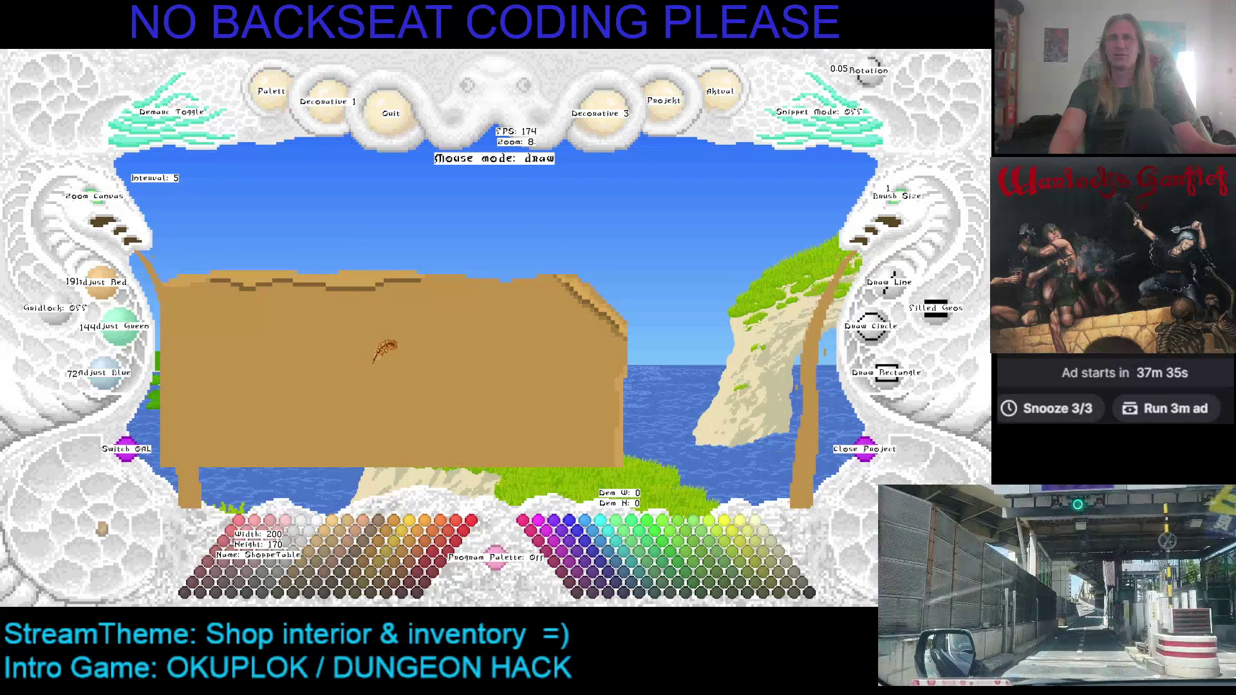
{"action": "left_click", "coordinate": [103, 215]}
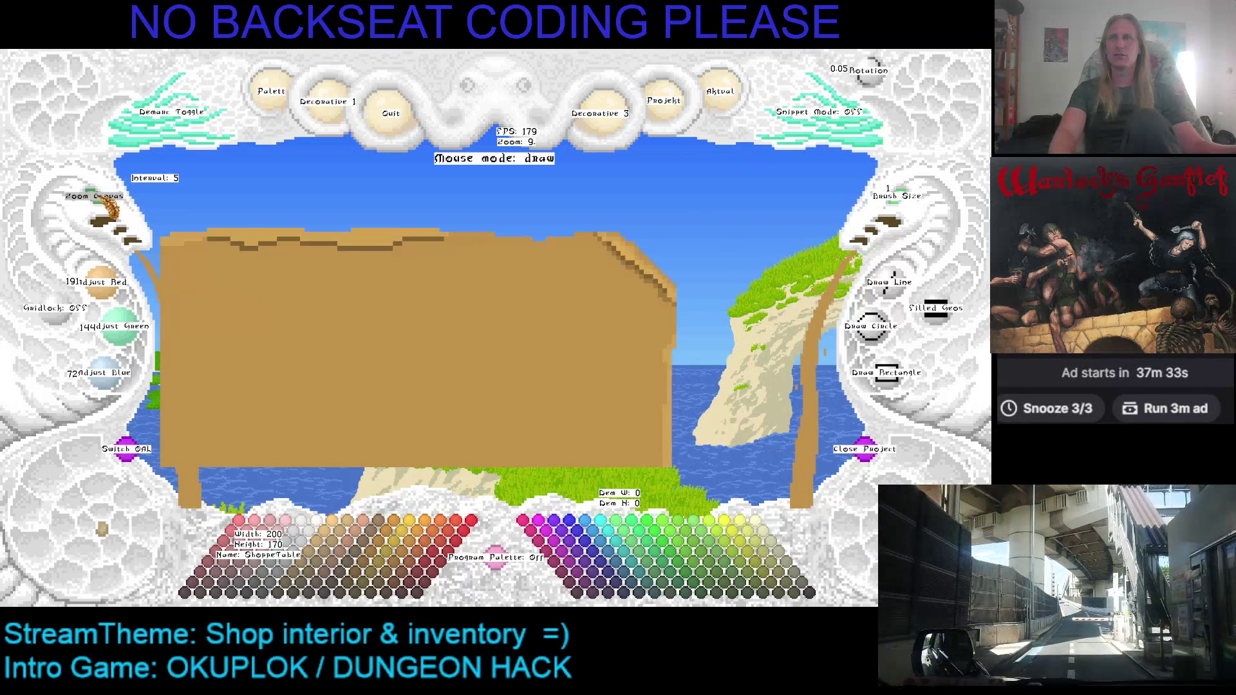
{"action": "left_click", "coordinate": [104, 213]}
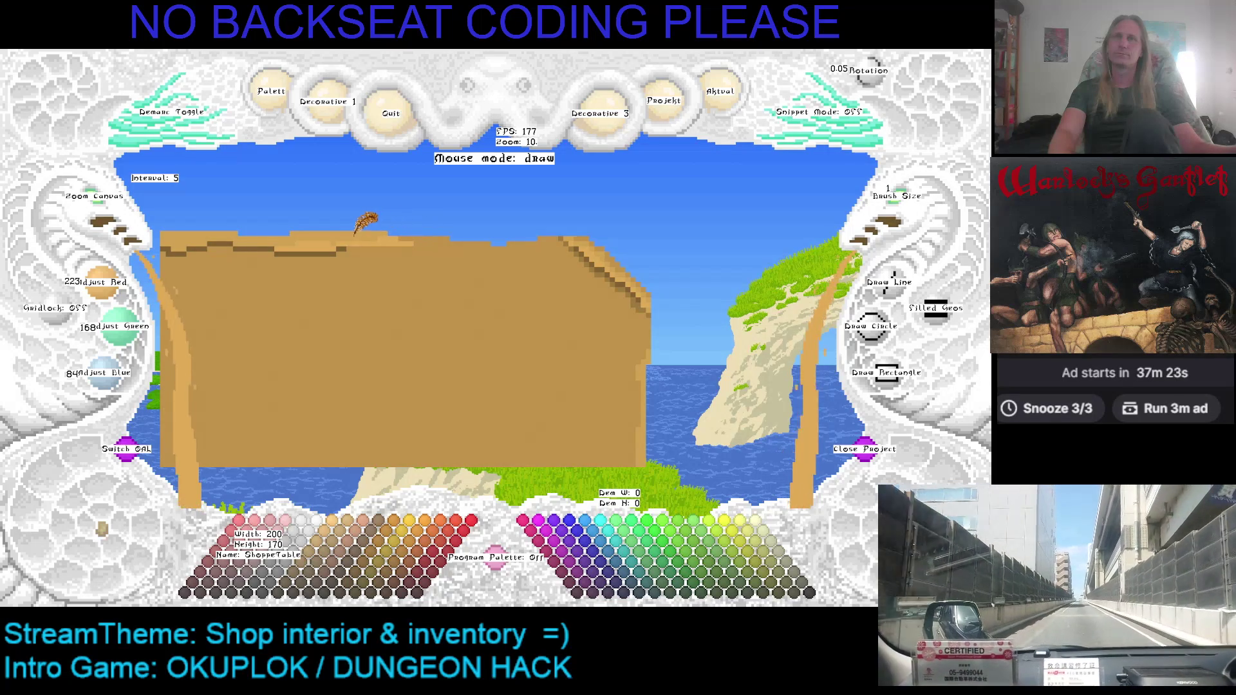
Sample the top edge's tan, then its lighter tan as the drawing colour
{"action": "right_click", "coordinate": [363, 234]}
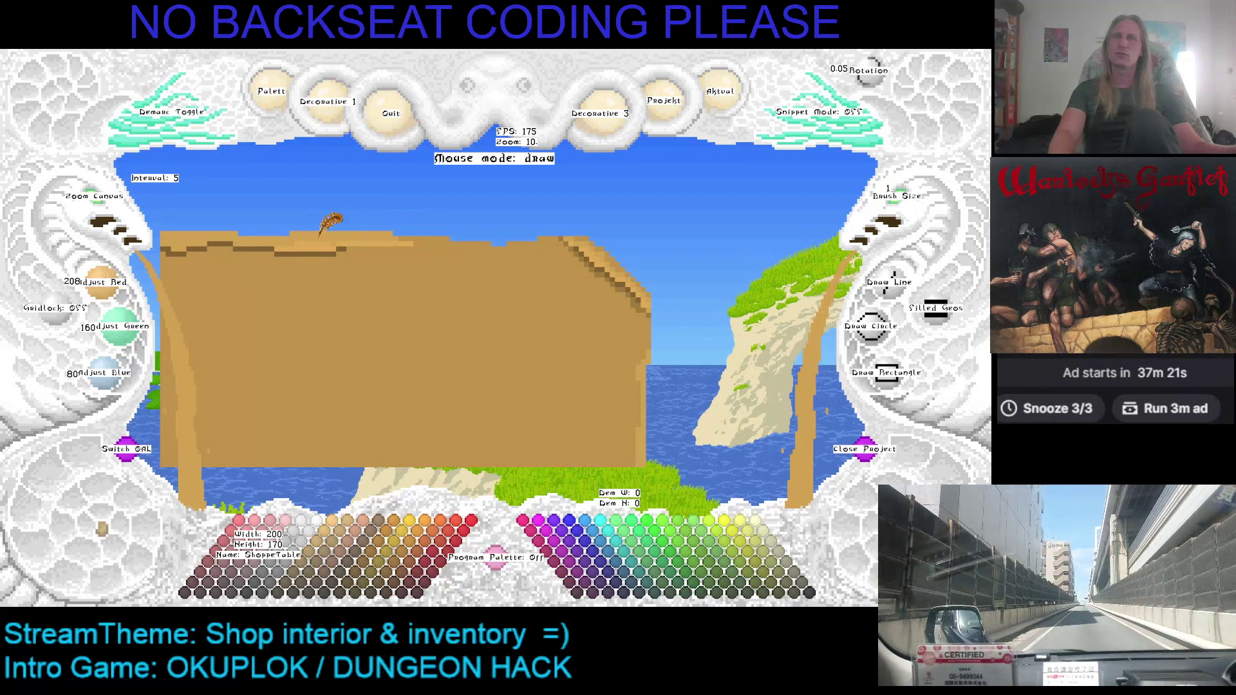
{"action": "left_click_drag", "start_coordinate": [389, 237], "coordinate": [337, 239]}
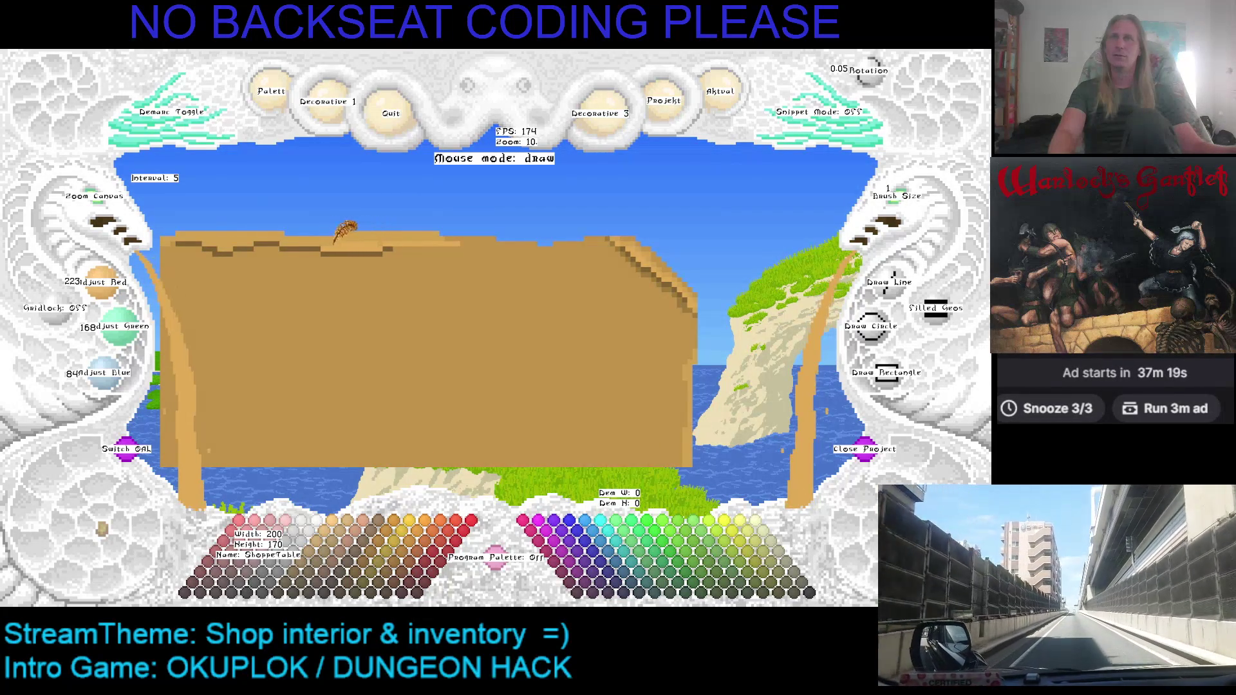
{"action": "right_click", "coordinate": [294, 239]}
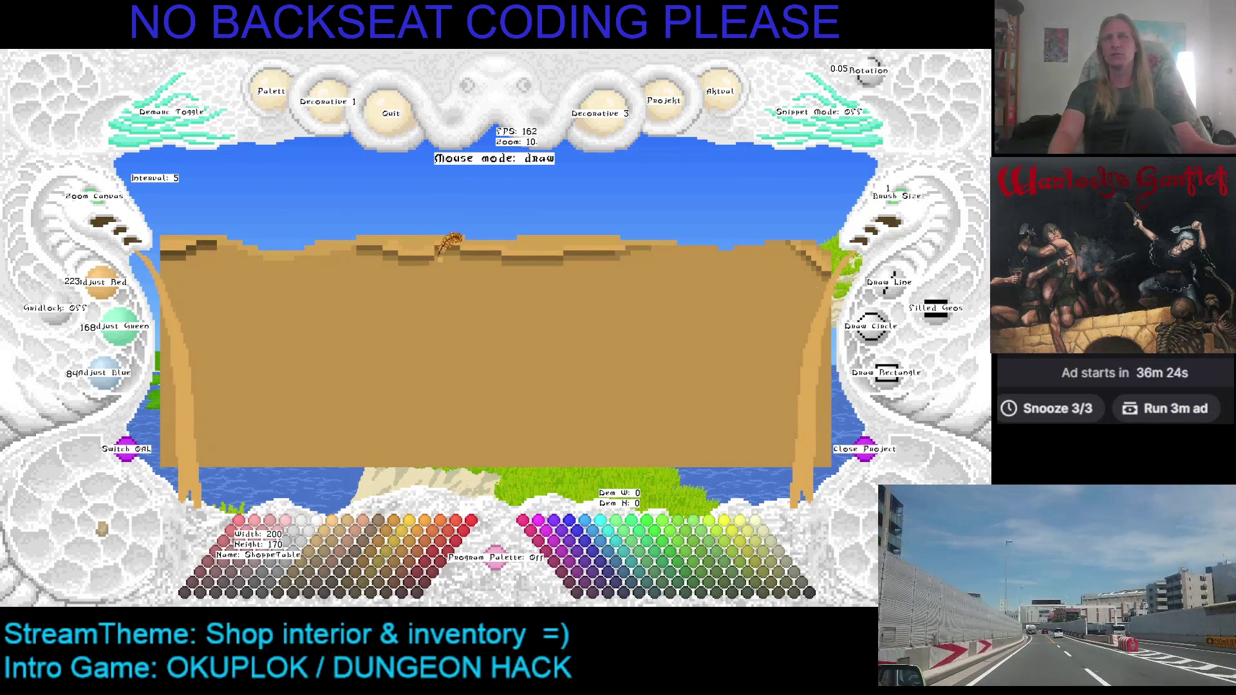
Compare brown shades on the Red/Green/Blue dials while moving along the tabletop and back
{"action": "scroll", "coordinate": [438, 255], "scroll_direction": "down", "scroll_amount": 1}
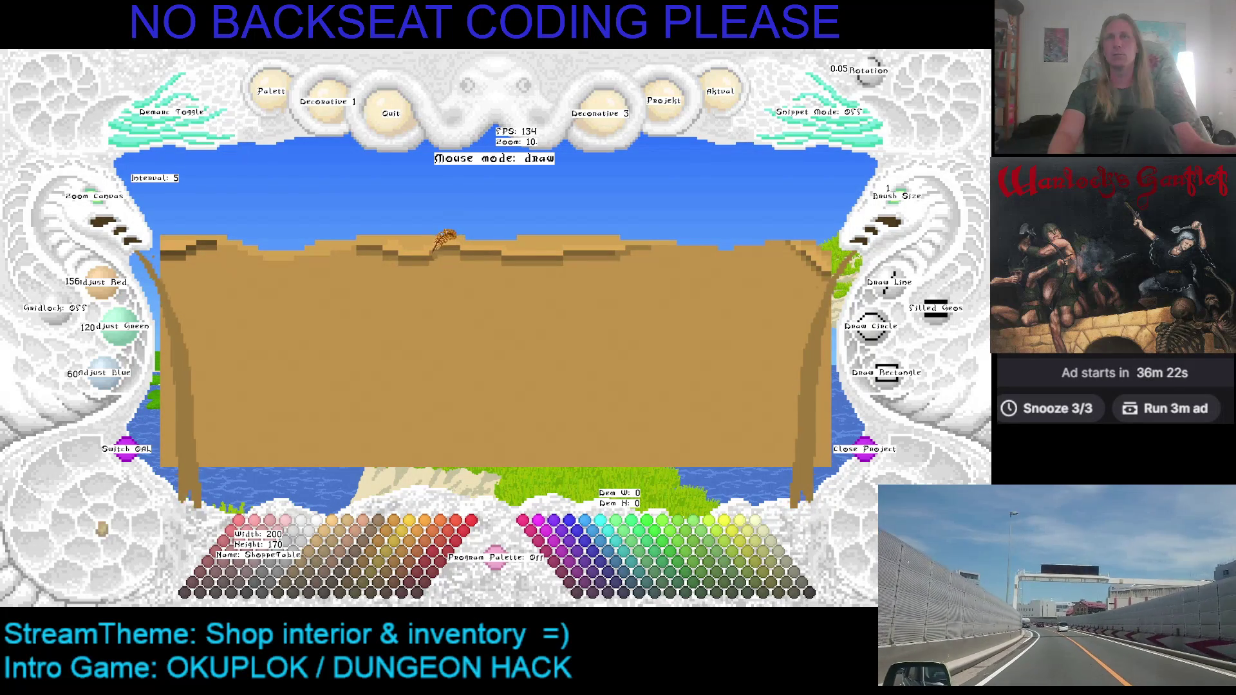
{"action": "scroll", "coordinate": [441, 247], "scroll_direction": "down", "scroll_amount": 1}
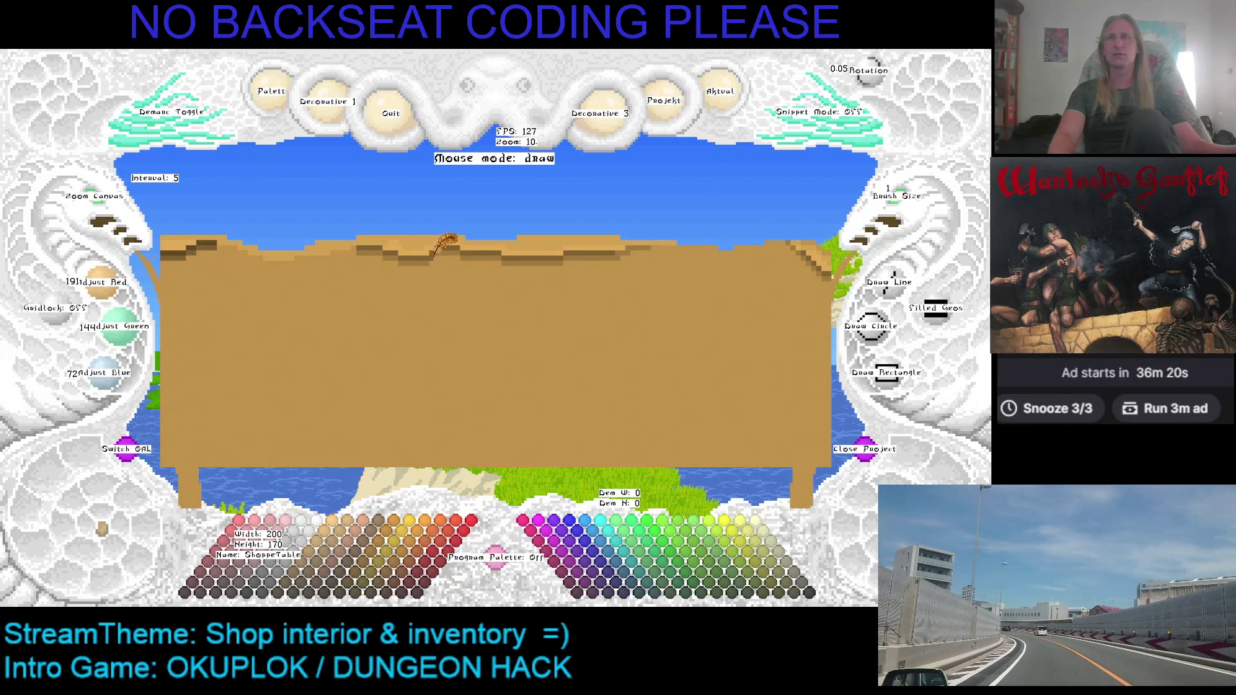
{"action": "scroll", "coordinate": [437, 248], "scroll_direction": "down", "scroll_amount": 1}
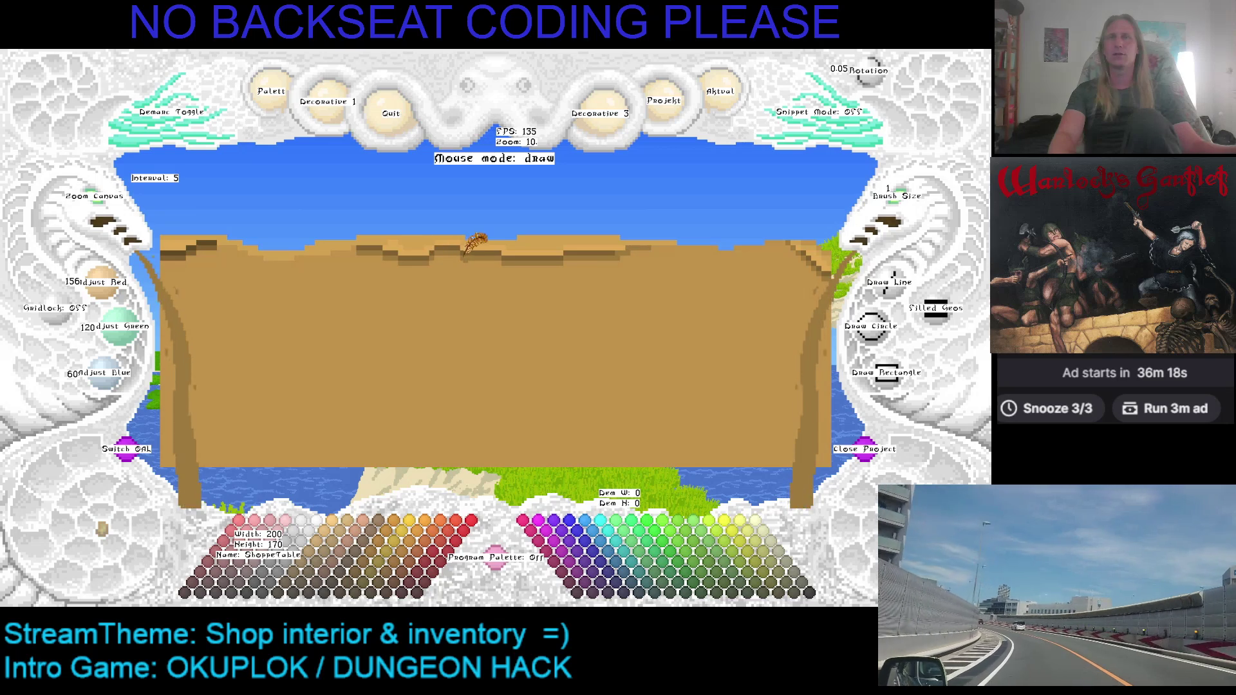
{"action": "scroll", "coordinate": [397, 239], "scroll_direction": "up", "scroll_amount": 1}
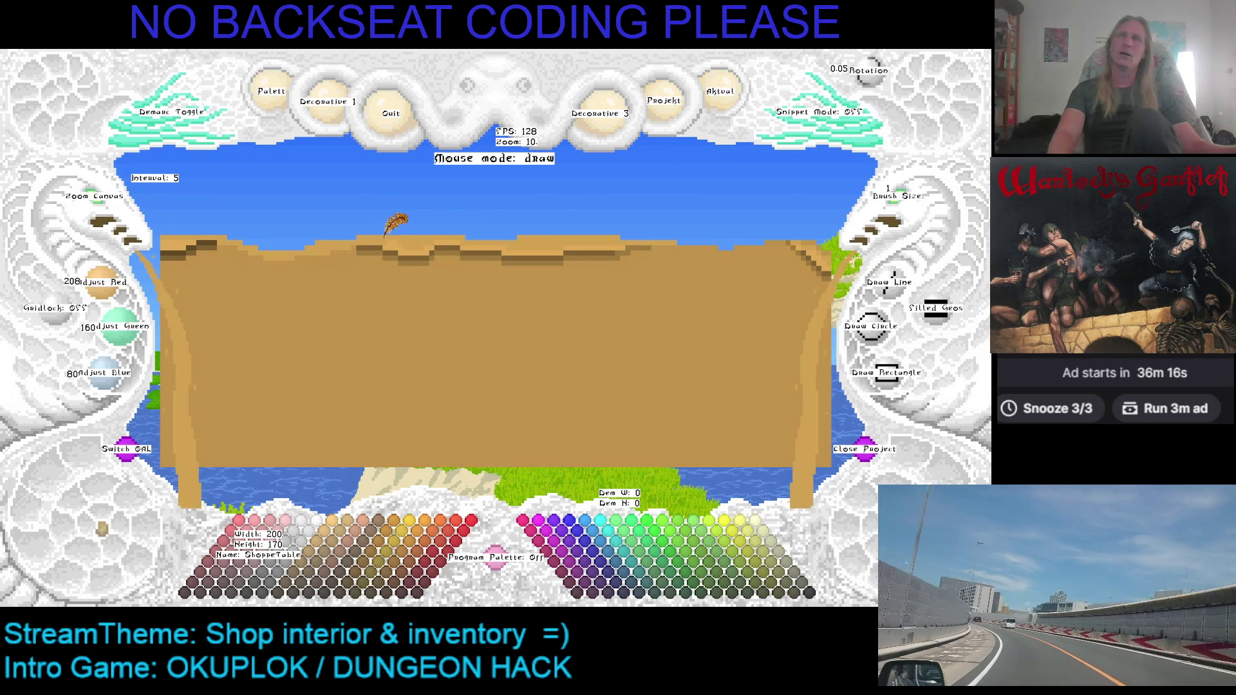
{"action": "scroll", "coordinate": [395, 243], "scroll_direction": "up", "scroll_amount": 1}
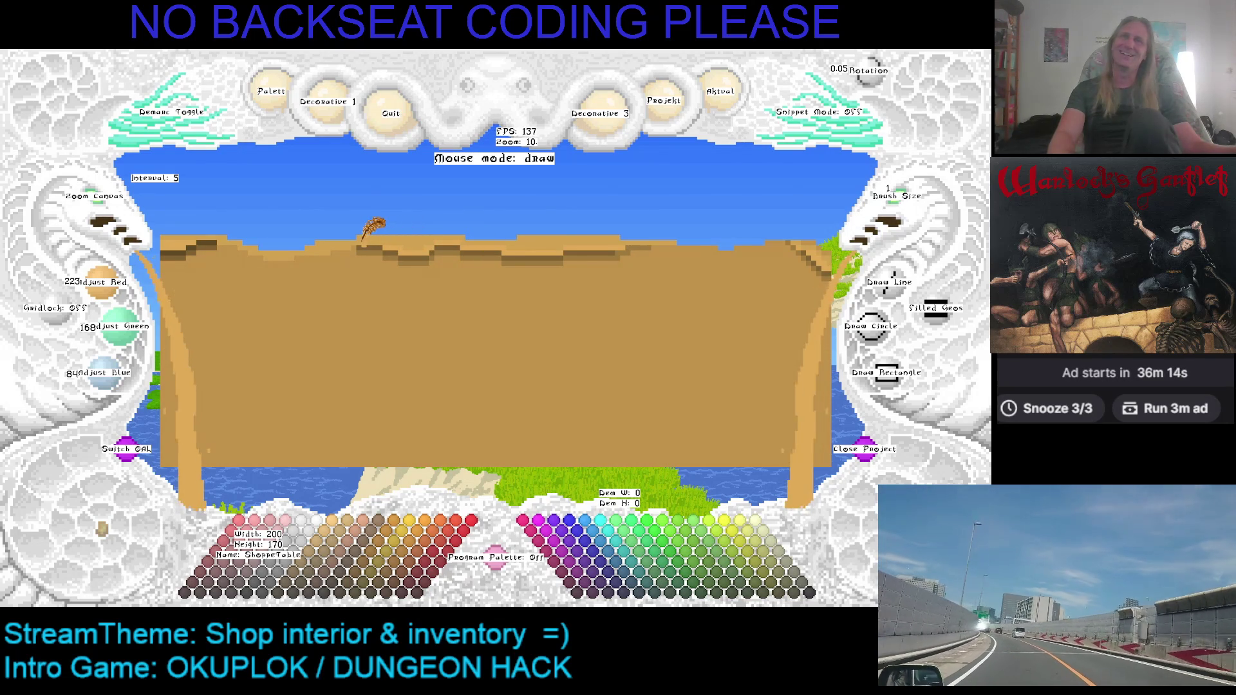
{"action": "key", "text": "ctrl+z"}
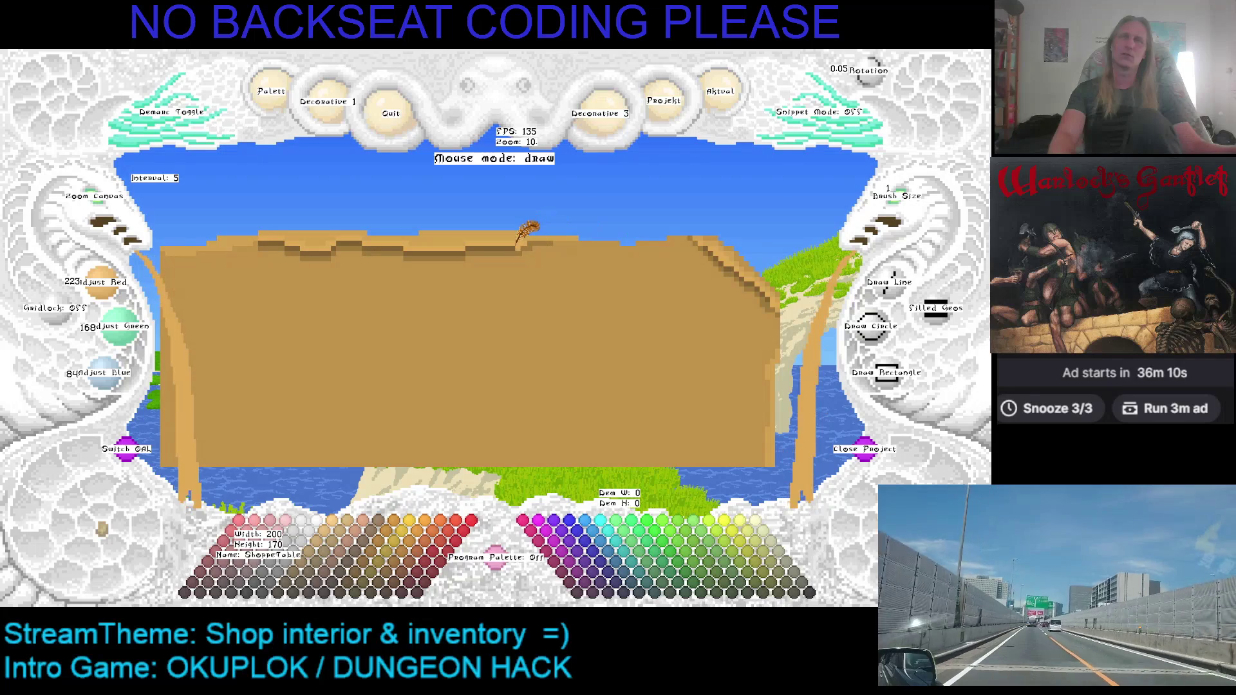
{"action": "scroll", "coordinate": [518, 246], "scroll_direction": "down", "scroll_amount": 3}
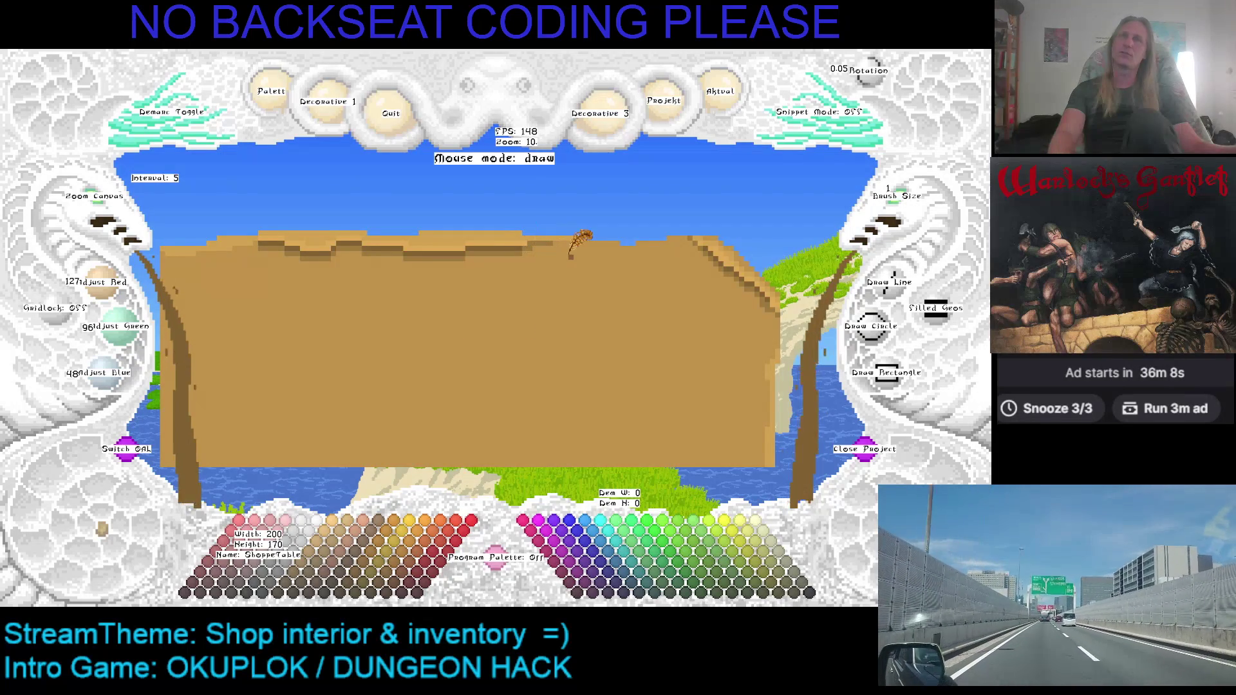
{"action": "key", "text": "ctrl+z"}
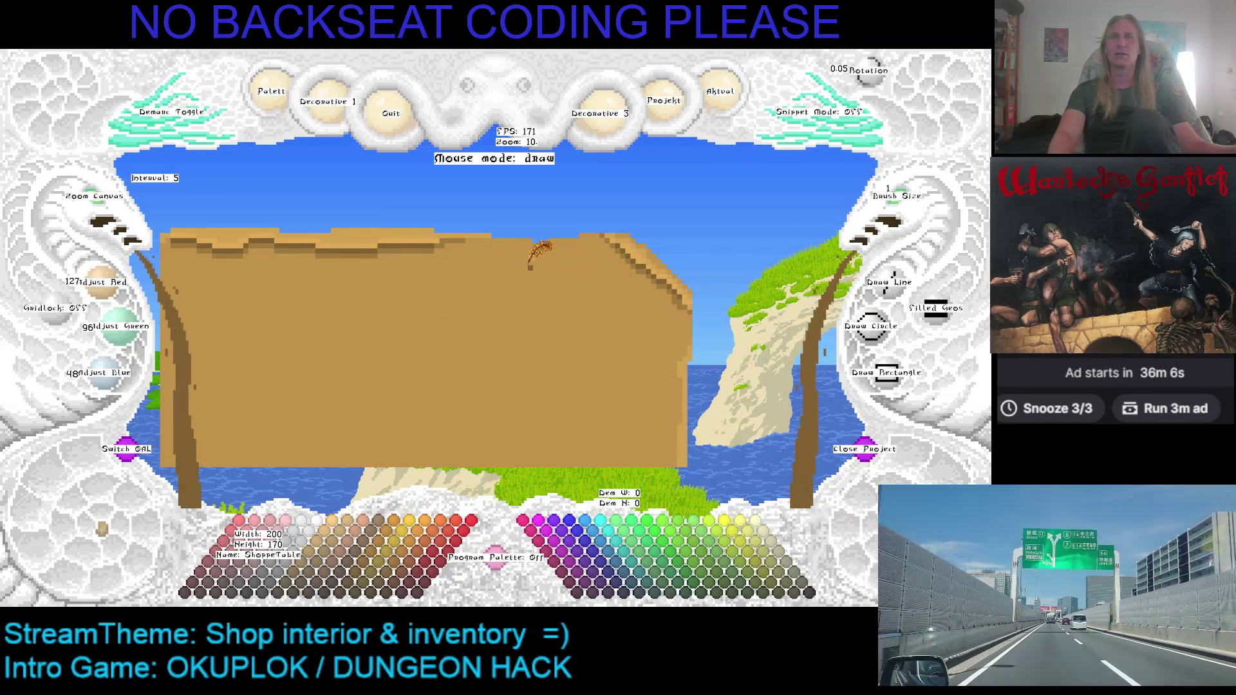
{"action": "scroll", "coordinate": [473, 243], "scroll_direction": "up", "scroll_amount": 1}
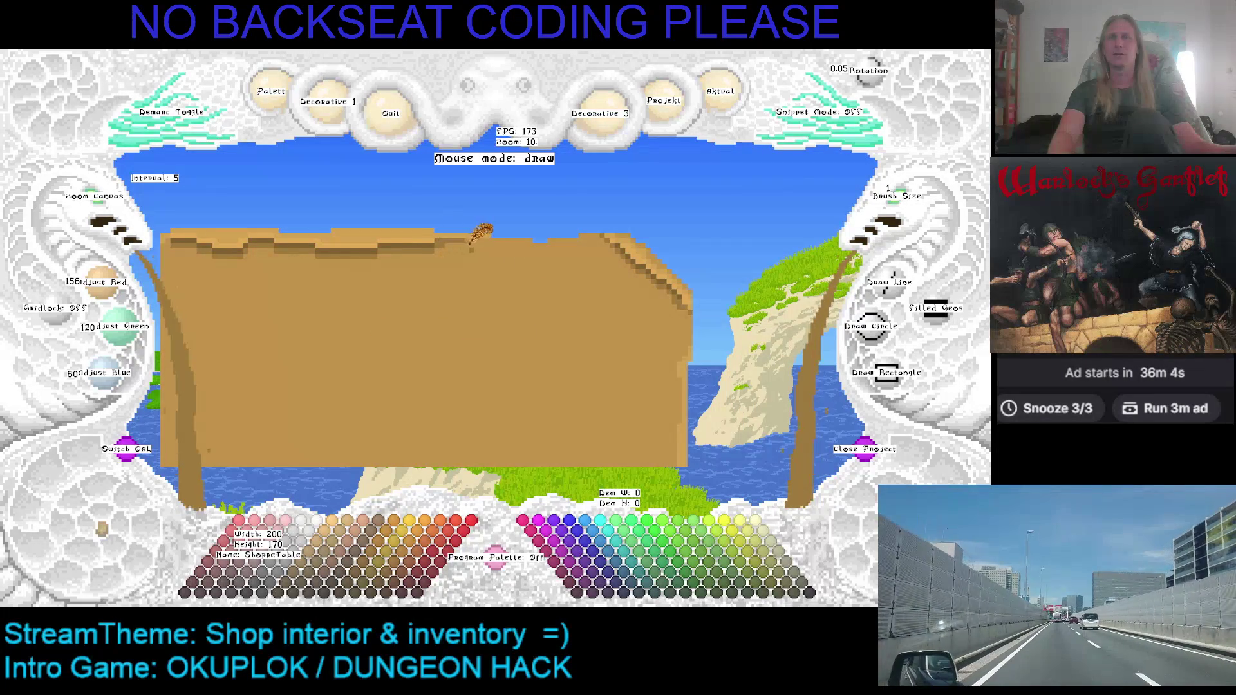
{"action": "key", "text": "ctrl+z"}
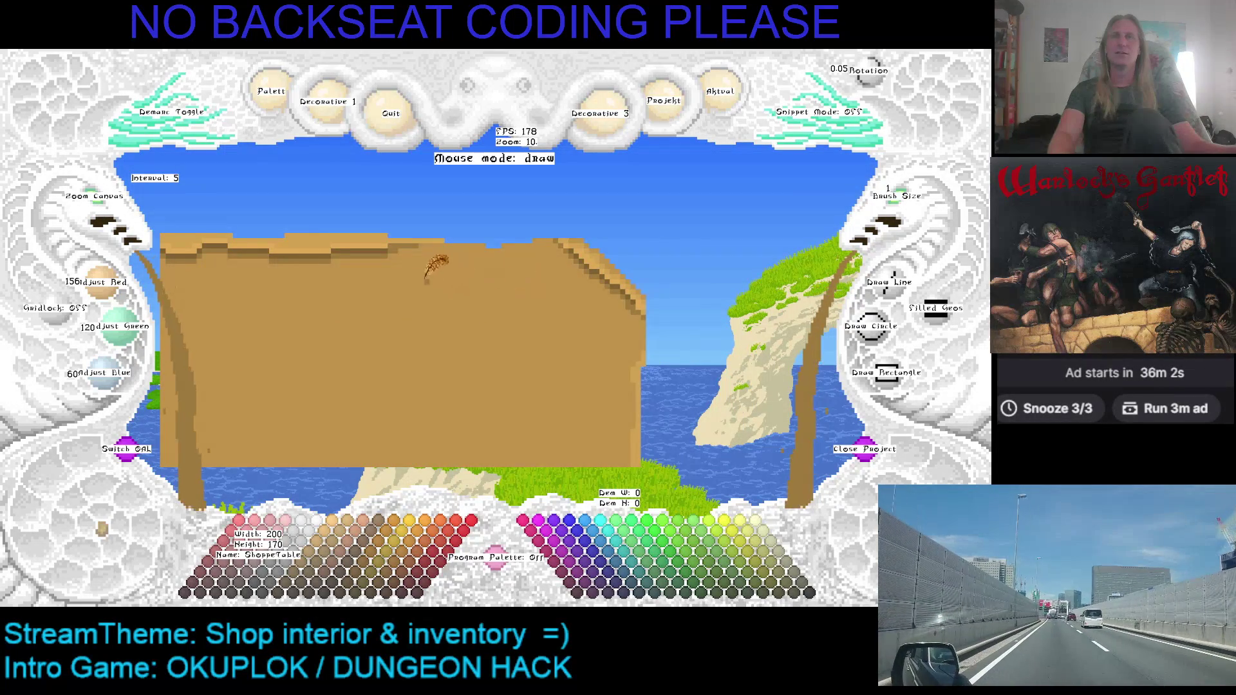
{"action": "key", "text": "ctrl+y"}
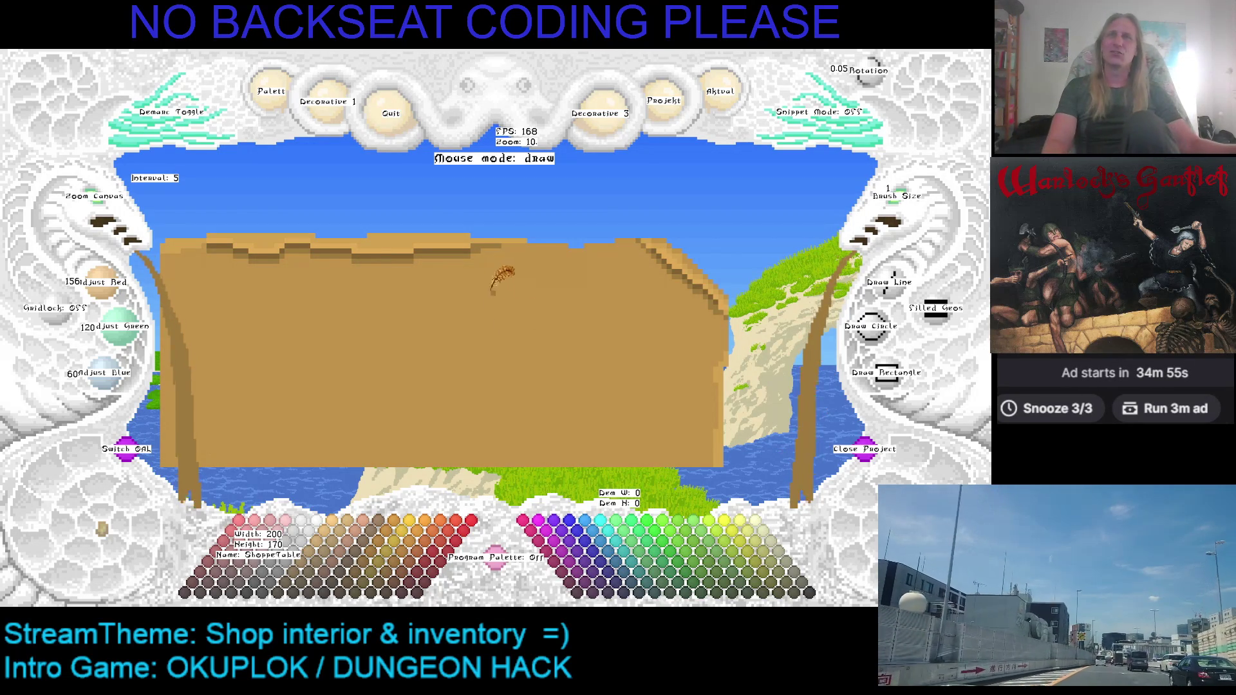
Pick the table's tan (RGB 191/144/72), save the sprite, and zoom out to the whole tabletop
{"action": "right_click", "coordinate": [505, 241]}
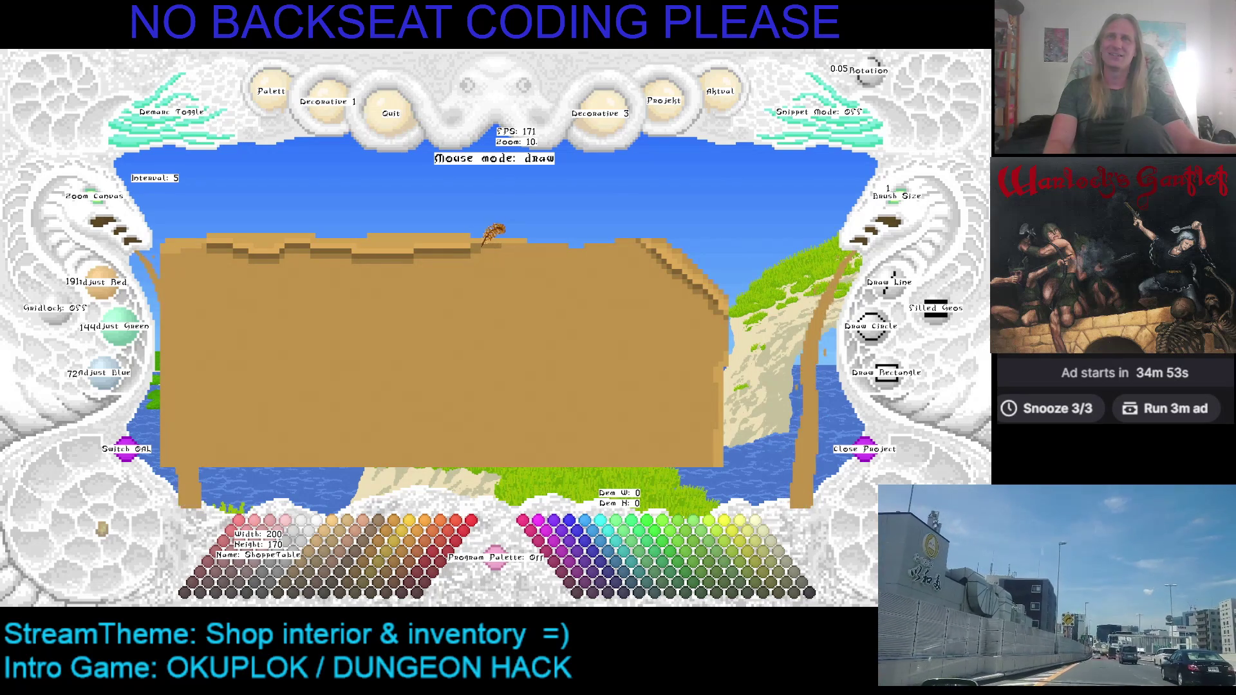
{"action": "key", "text": "ctrl+s"}
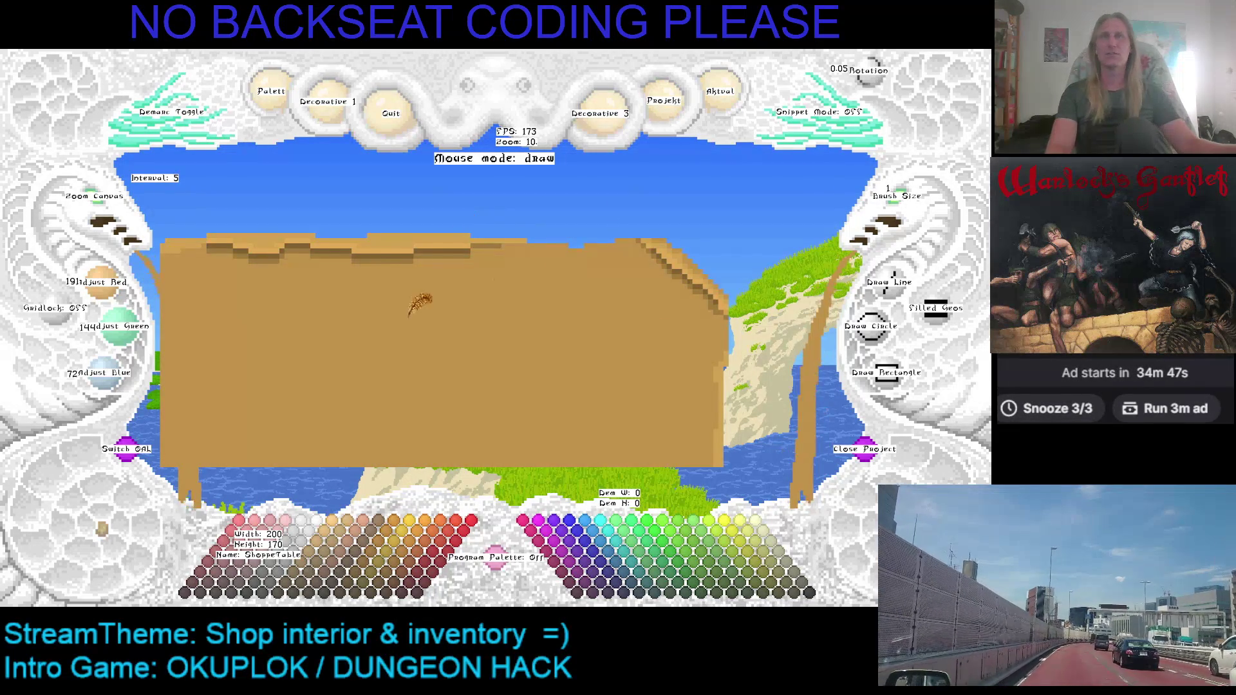
{"action": "left_click_drag", "start_coordinate": [420, 306], "coordinate": [496, 254]}
{"action": "left_click_drag", "start_coordinate": [97, 218], "coordinate": [346, 173]}
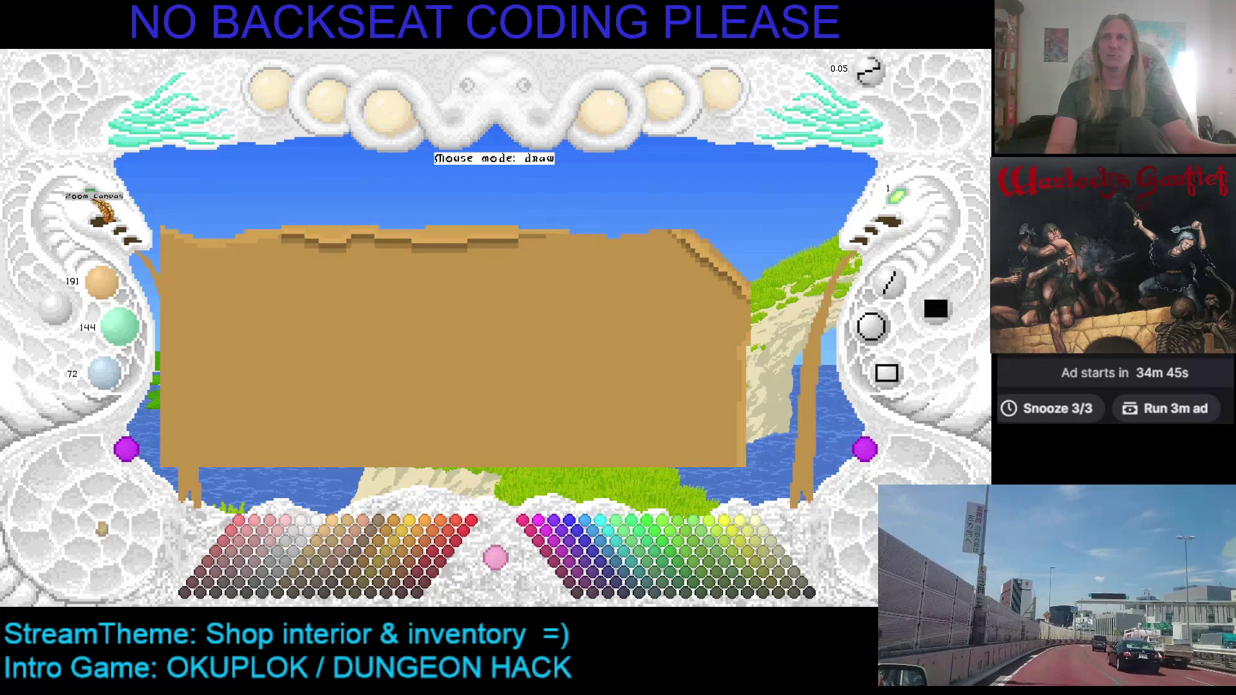
{"action": "left_click", "coordinate": [103, 206]}
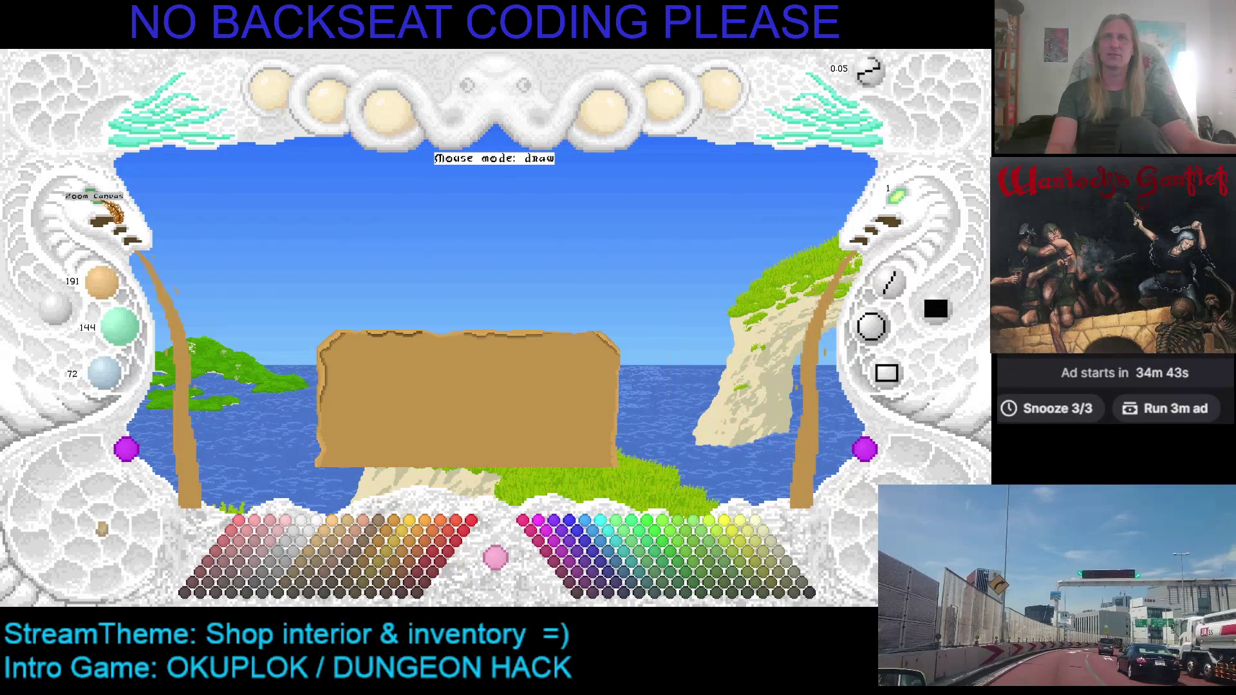
Launch OathBreaker from Visual Studio, leave the shop screen, walk through town, and quit
{"action": "key", "text": "alt+Tab"}
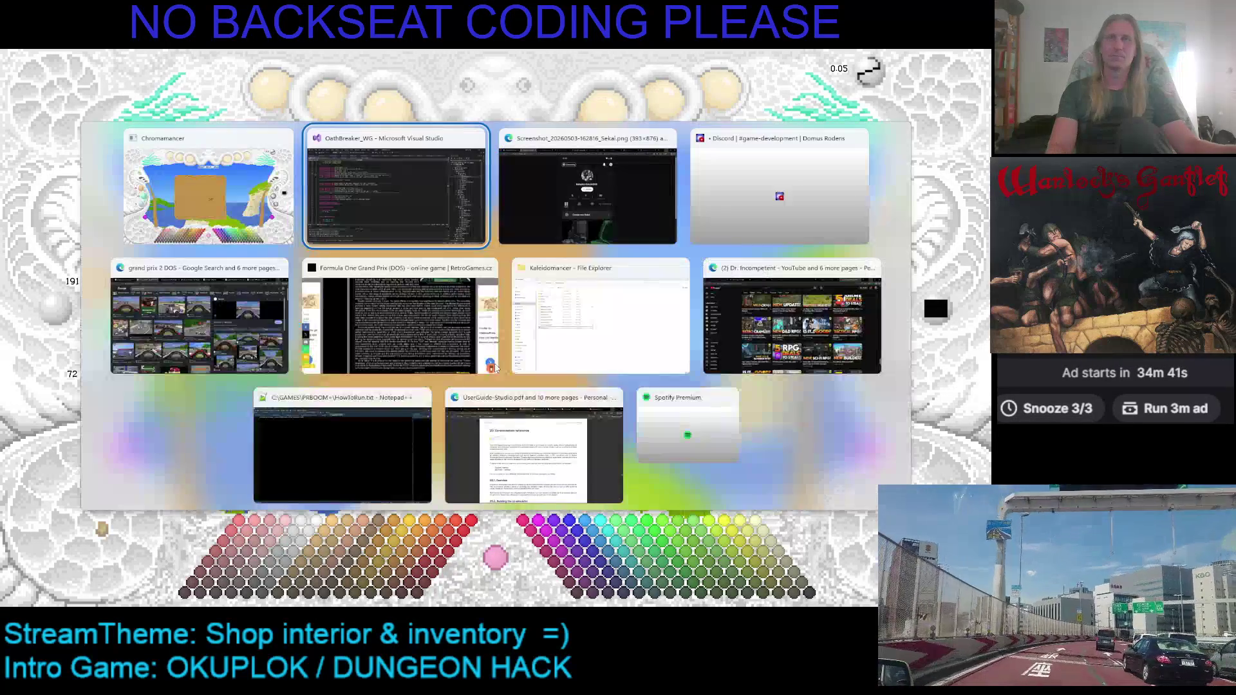
{"action": "key", "text": "F5"}
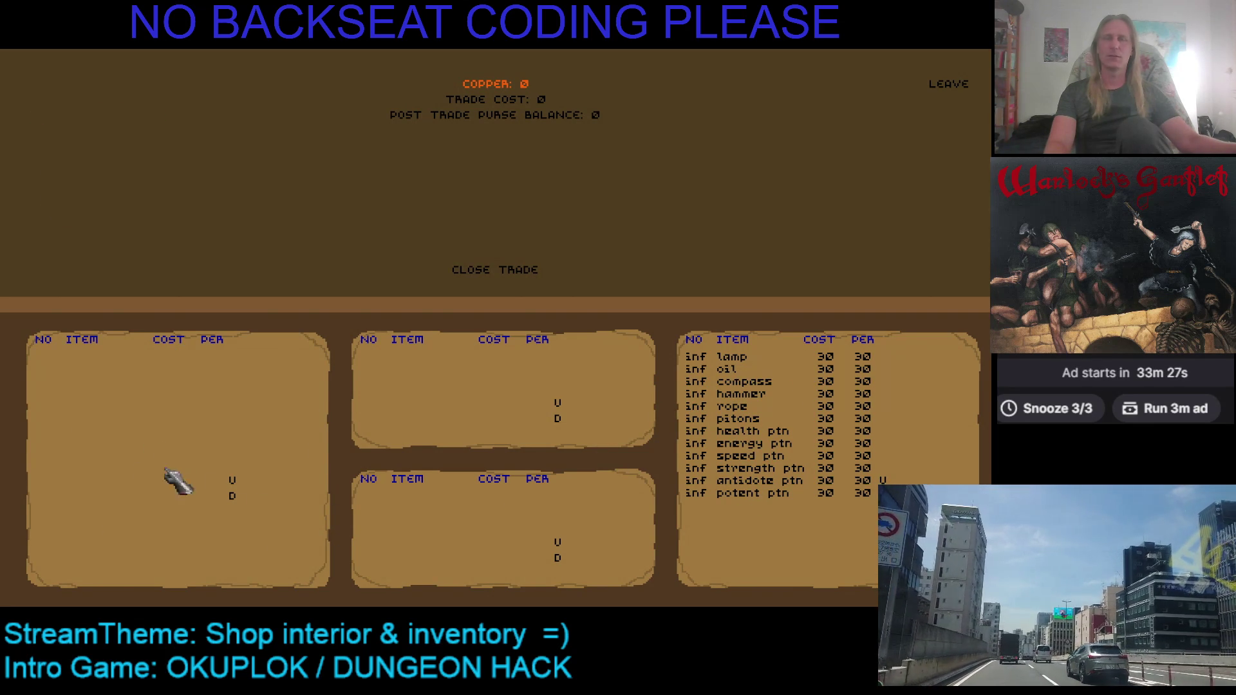
{"action": "left_click", "coordinate": [927, 90]}
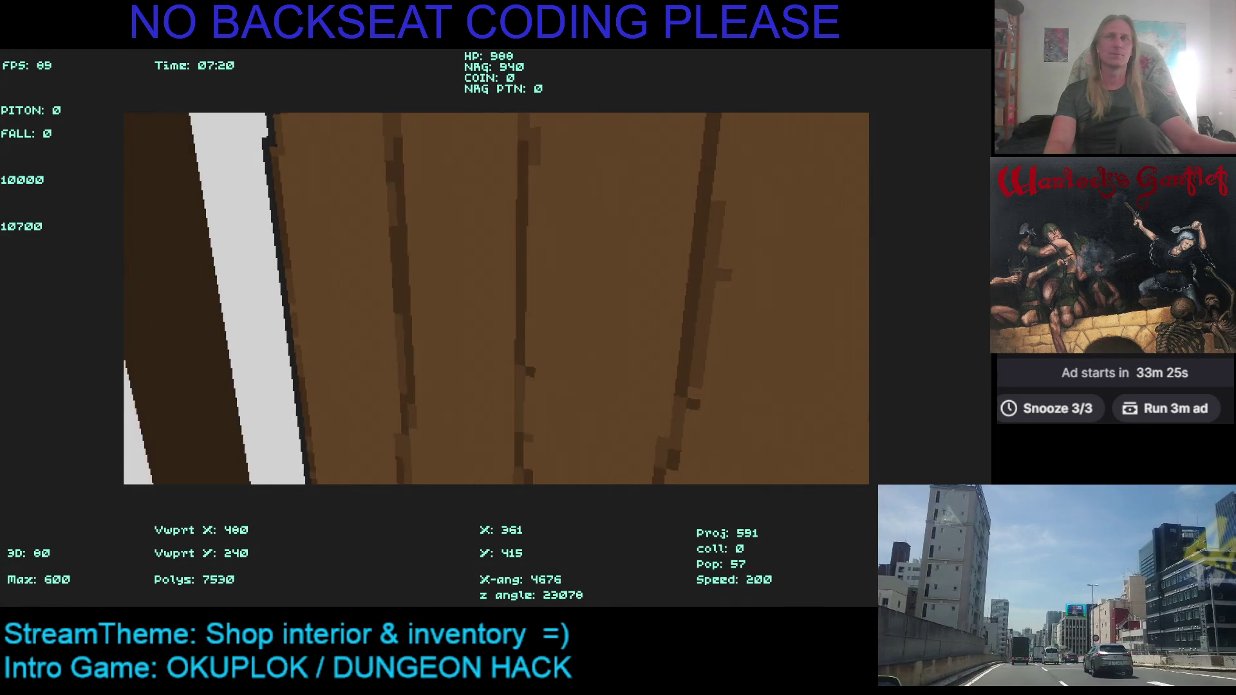
{"action": "key", "text": "Right"}
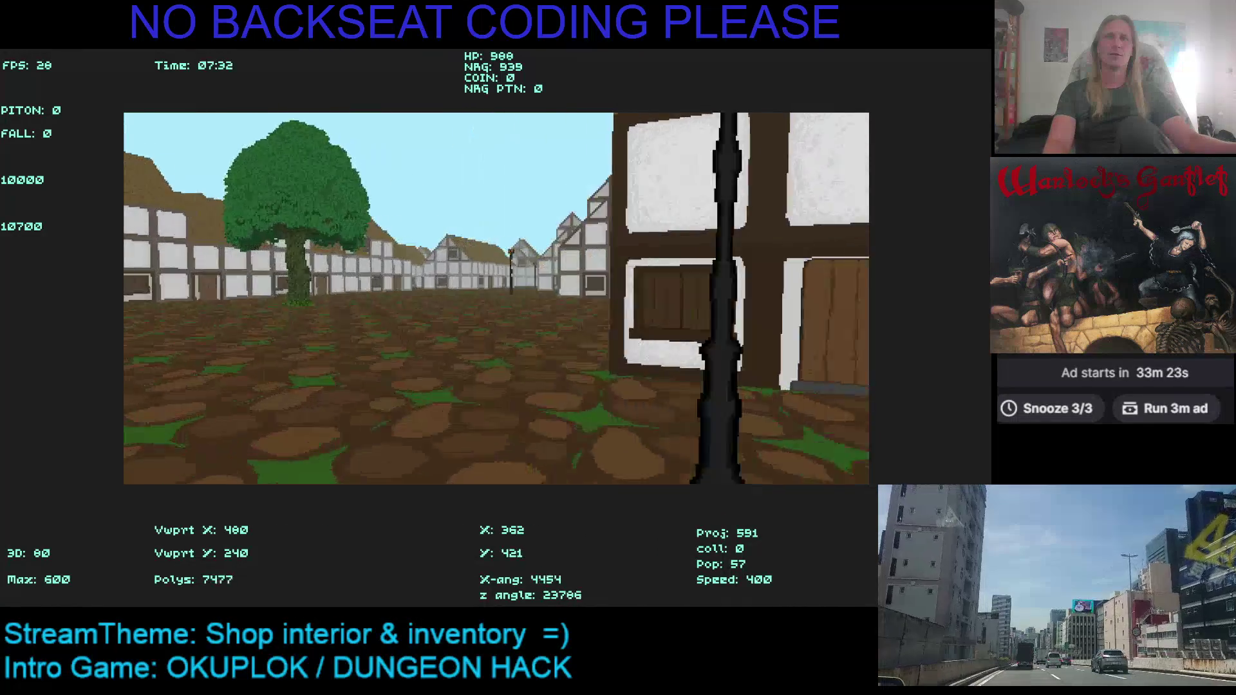
{"action": "key", "text": "Up"}
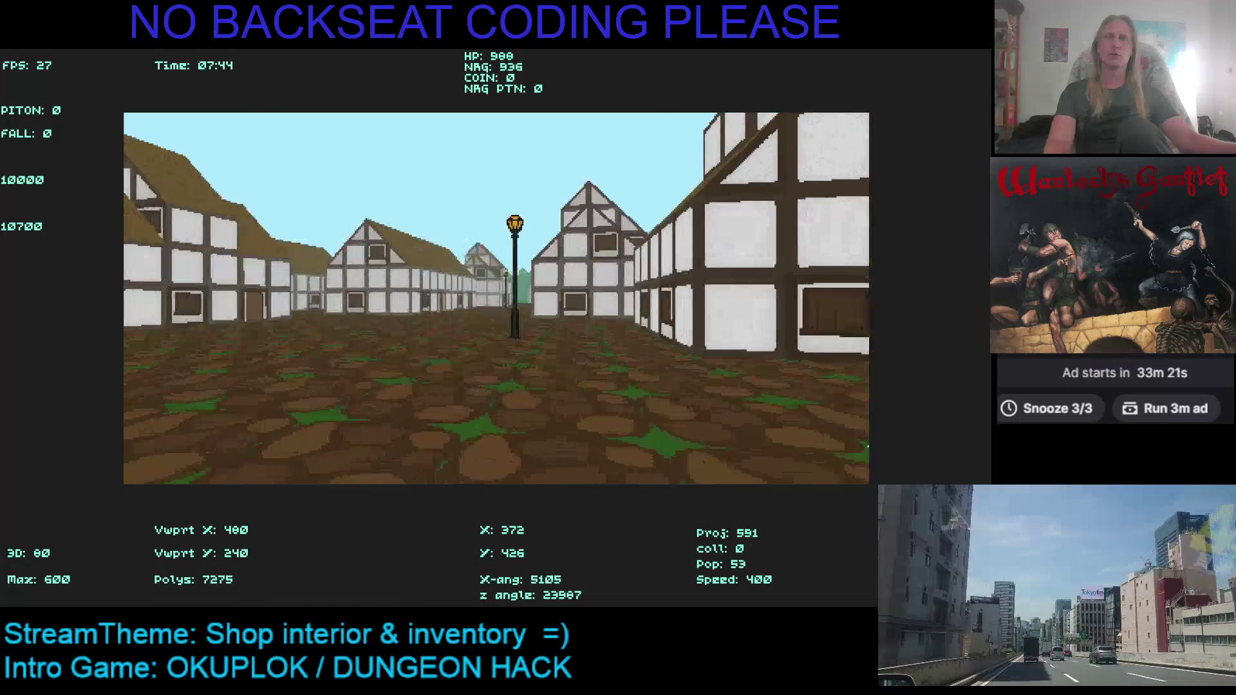
{"action": "key", "text": "Escape"}
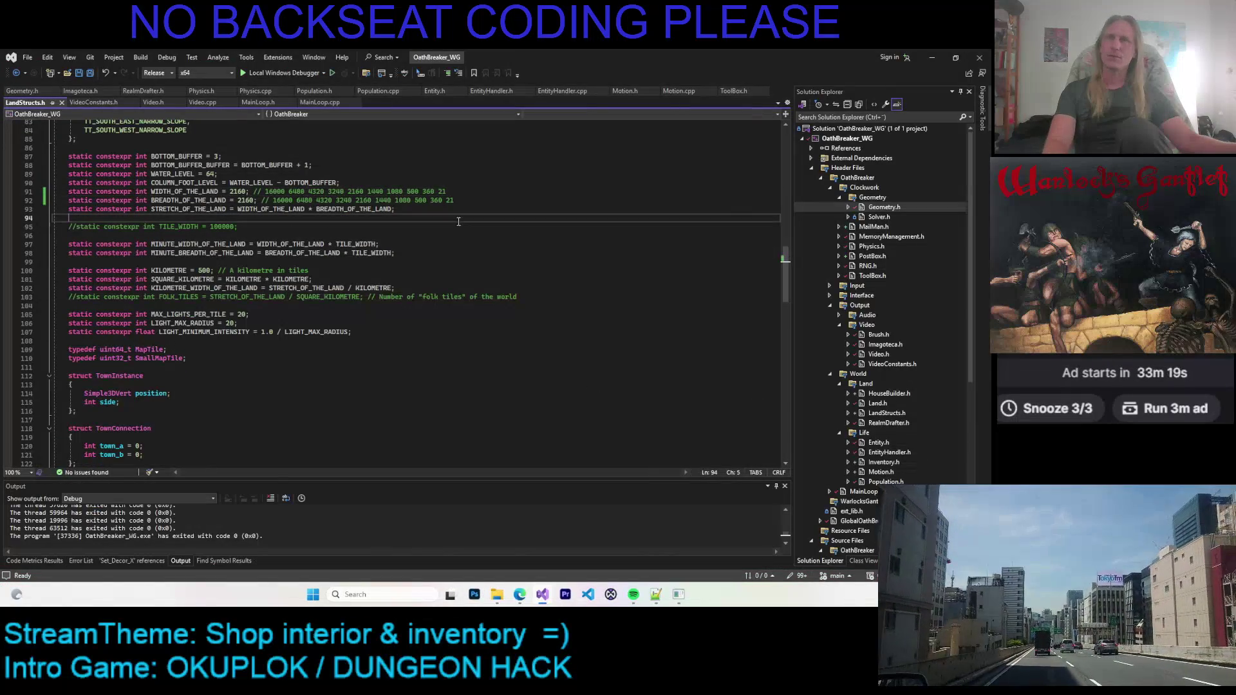
Stop debugging in Visual Studio and bring the pixel-art editor back to the front
{"action": "left_click", "coordinate": [478, 252]}
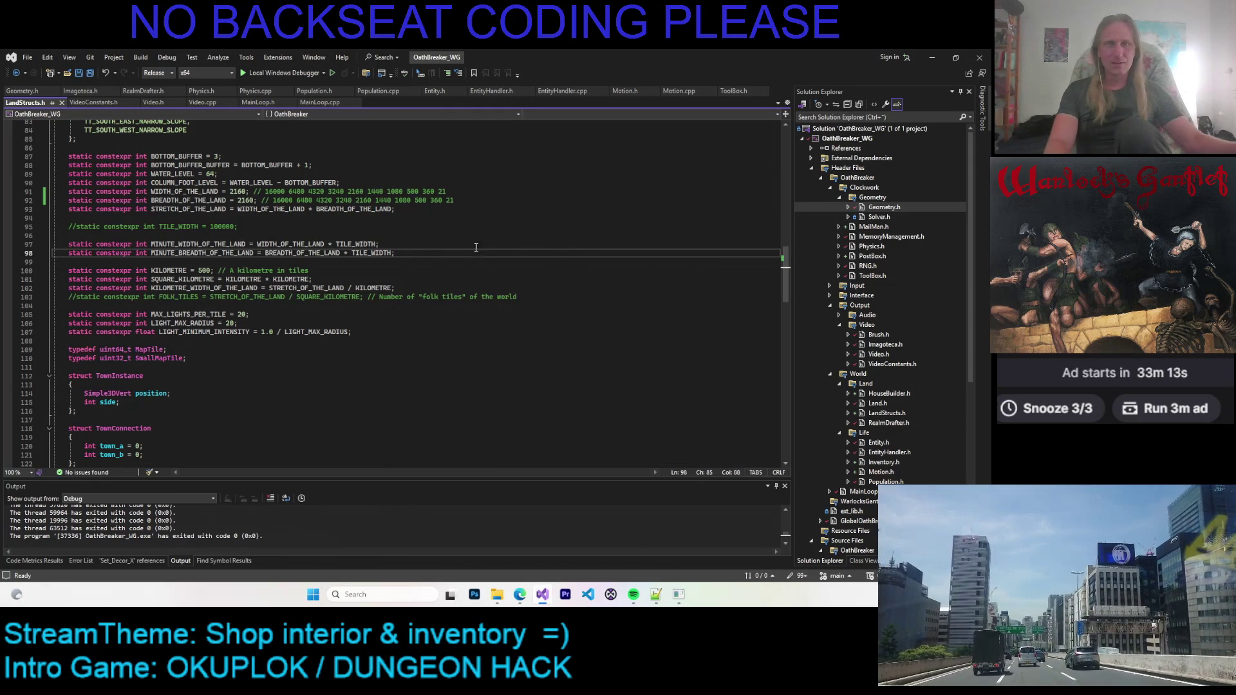
{"action": "left_click", "coordinate": [680, 594]}
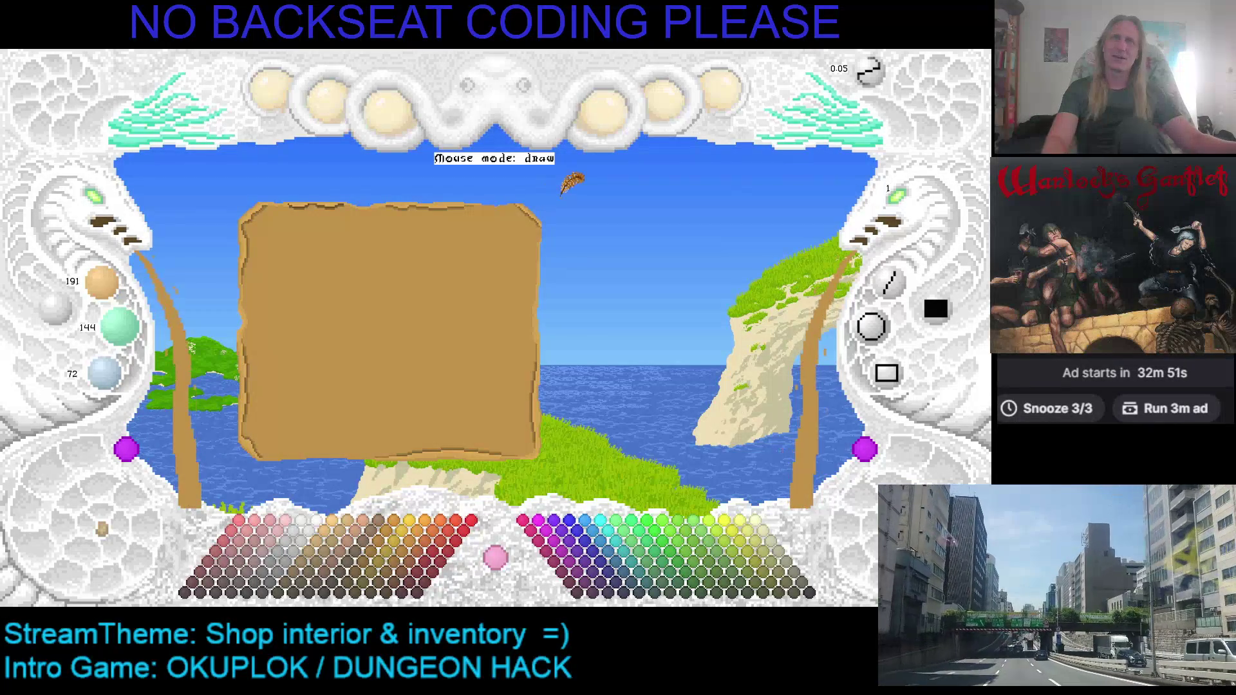
Zoom in three times on the tan ShoppeTable counter sprite
{"action": "left_click", "coordinate": [106, 206]}
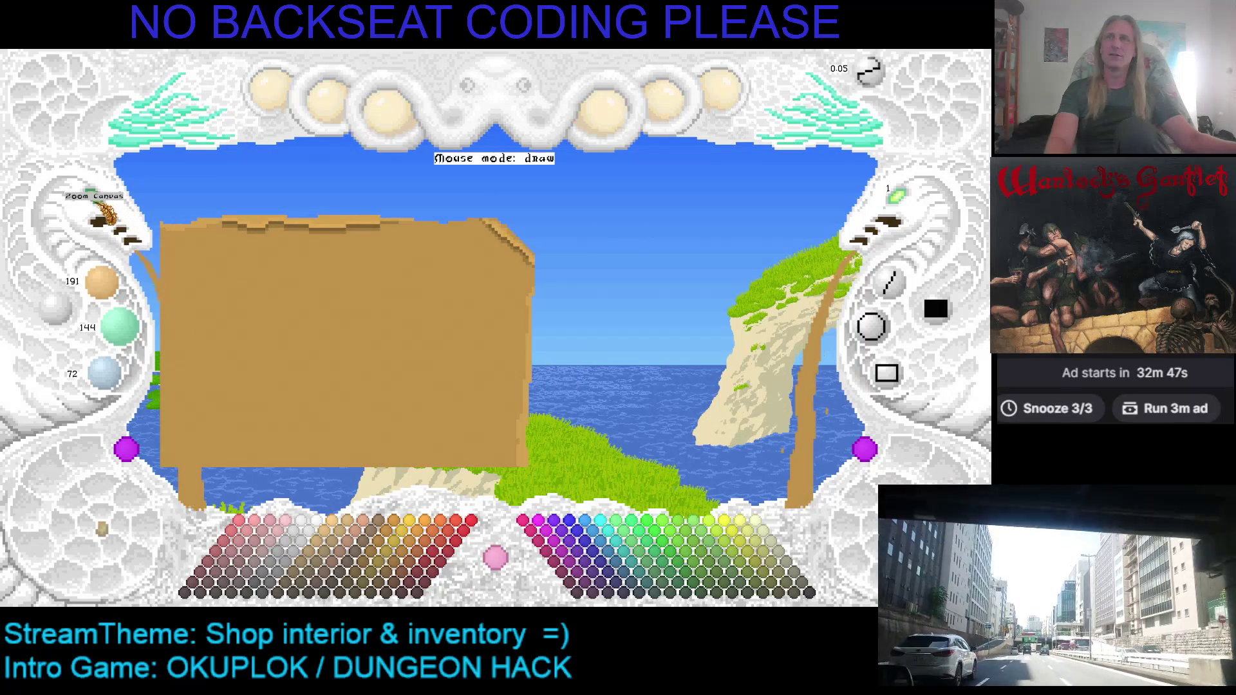
{"action": "left_click", "coordinate": [100, 219]}
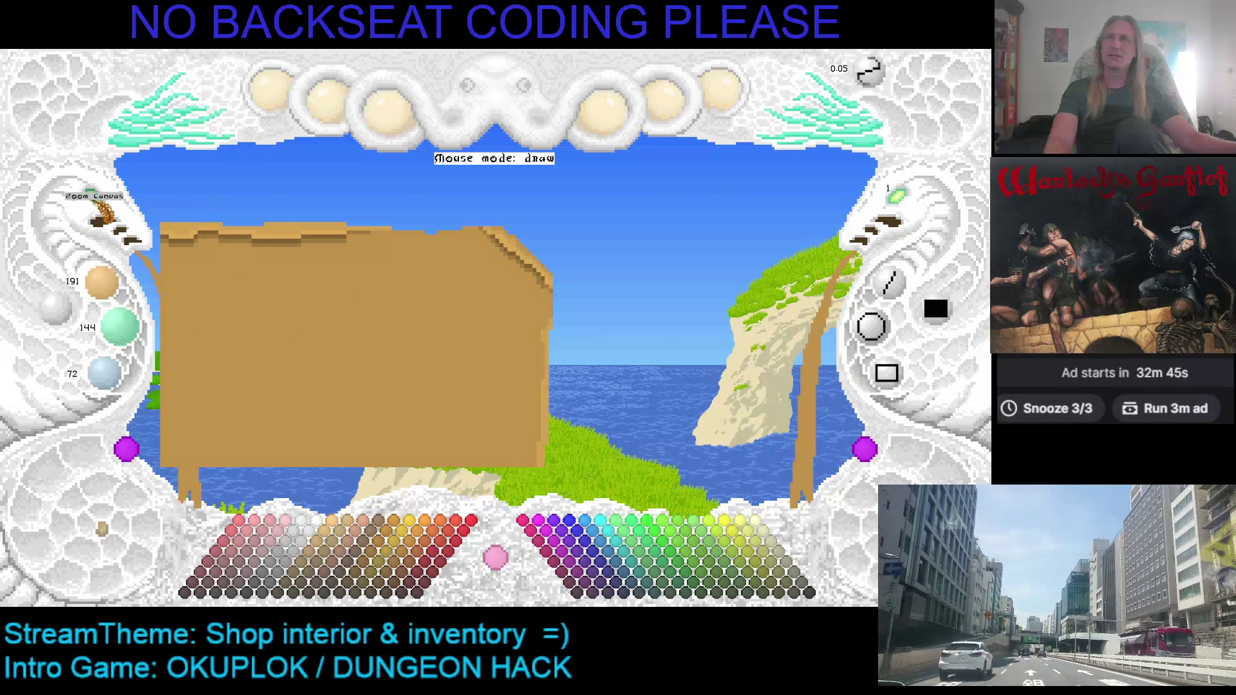
{"action": "left_click", "coordinate": [106, 206]}
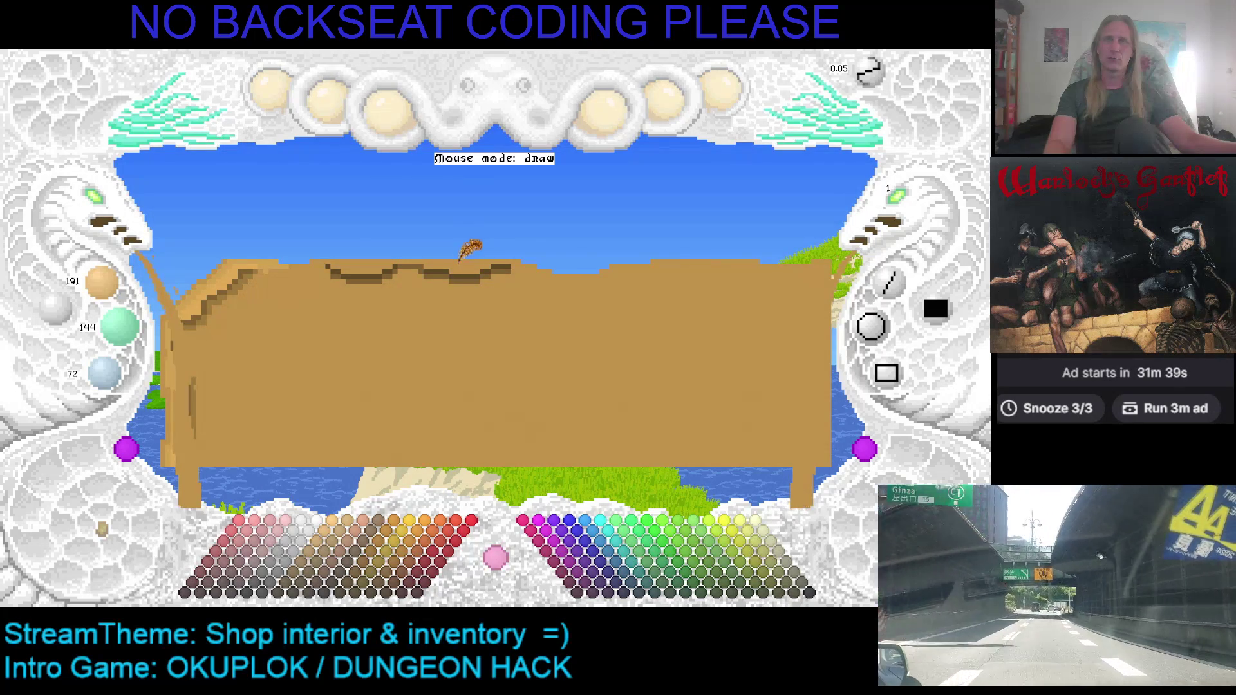
Paint tan over the dark wavy line on the counter's top edge, undoing the last stroke
{"action": "mouse_move", "coordinate": [331, 274]}
{"action": "left_mouse_down"}
{"action": "mouse_move", "coordinate": [523, 262]}
{"action": "mouse_move", "coordinate": [480, 277]}
{"action": "left_mouse_up"}
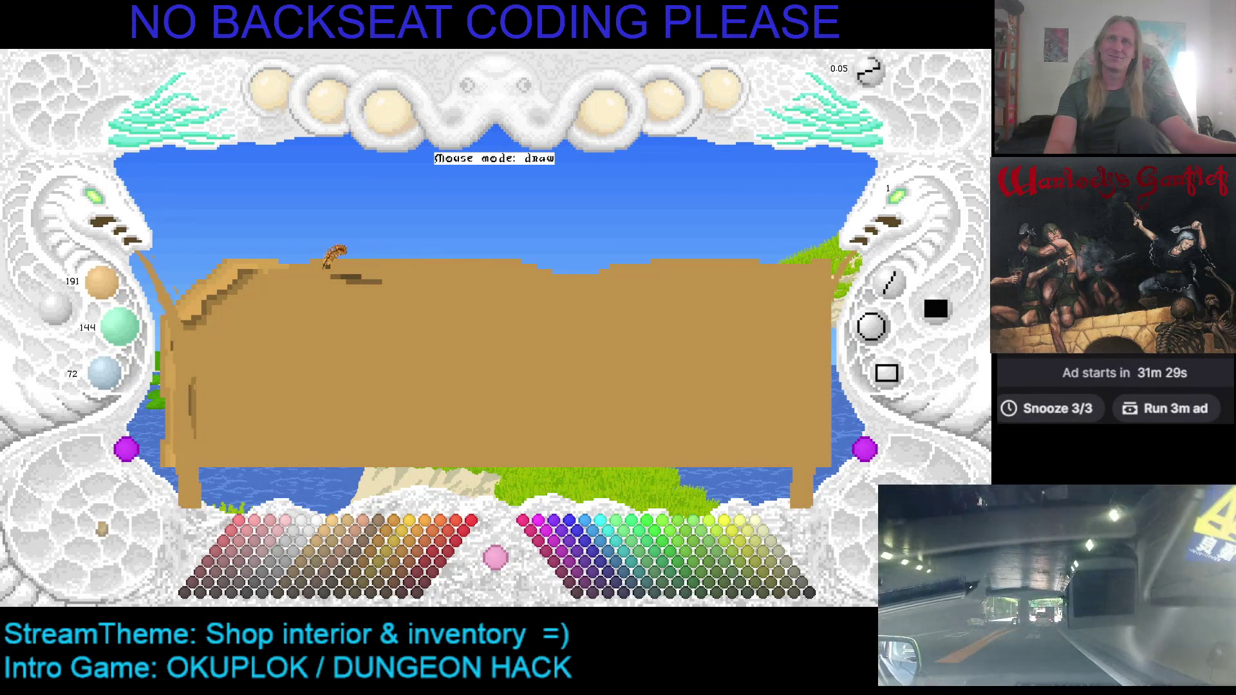
{"action": "left_click_drag", "start_coordinate": [371, 268], "coordinate": [329, 257]}
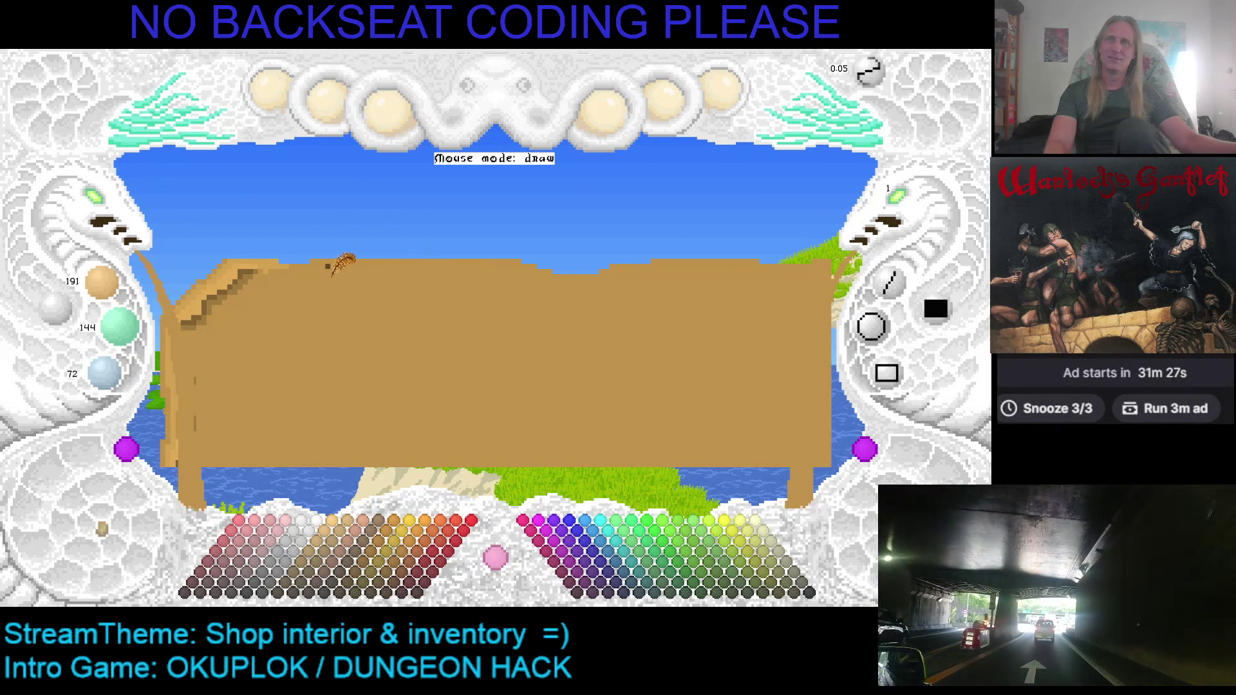
{"action": "key", "text": "ctrl+z"}
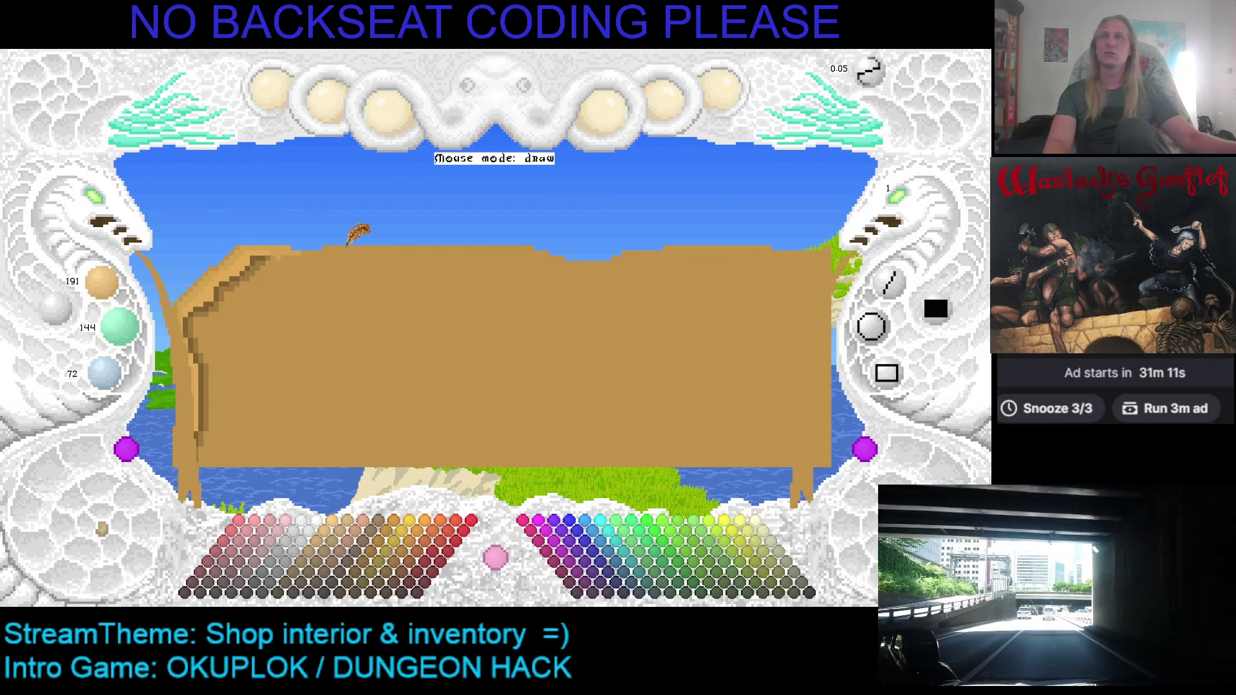
Repaint the top edge as small tan bumps and flatten the sloped top-left corner in tan
{"action": "left_click_drag", "start_coordinate": [340, 251], "coordinate": [399, 251]}
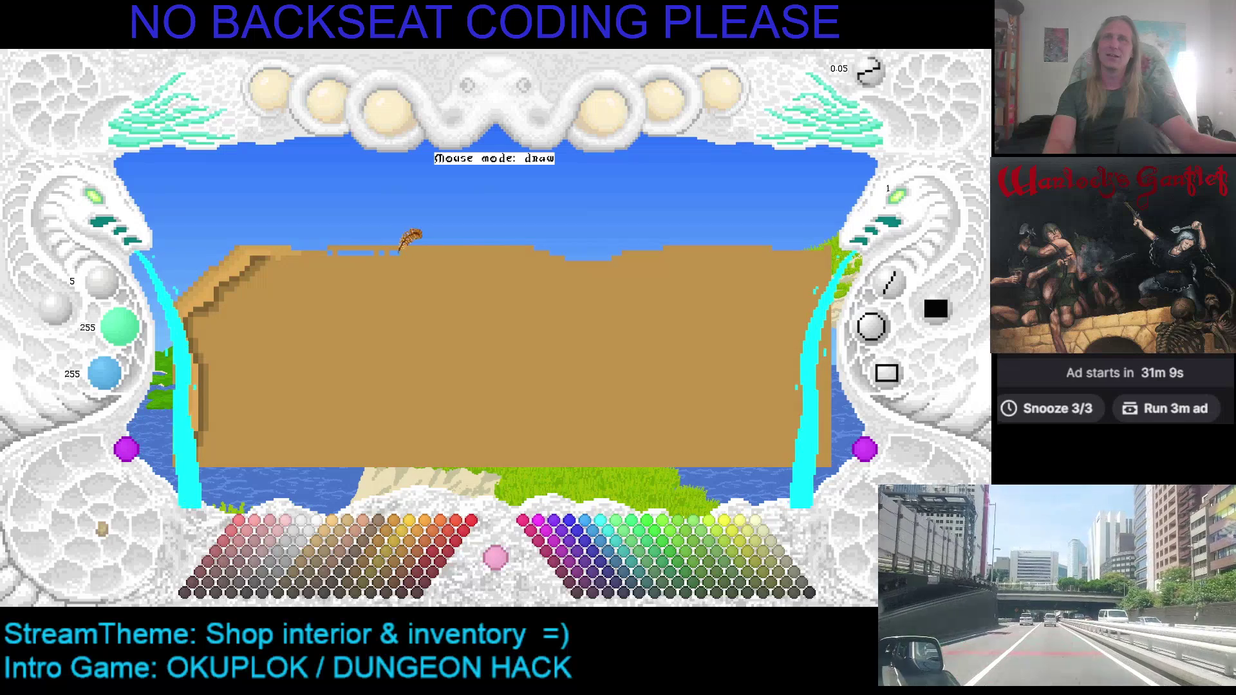
{"action": "left_click_drag", "start_coordinate": [323, 235], "coordinate": [392, 243]}
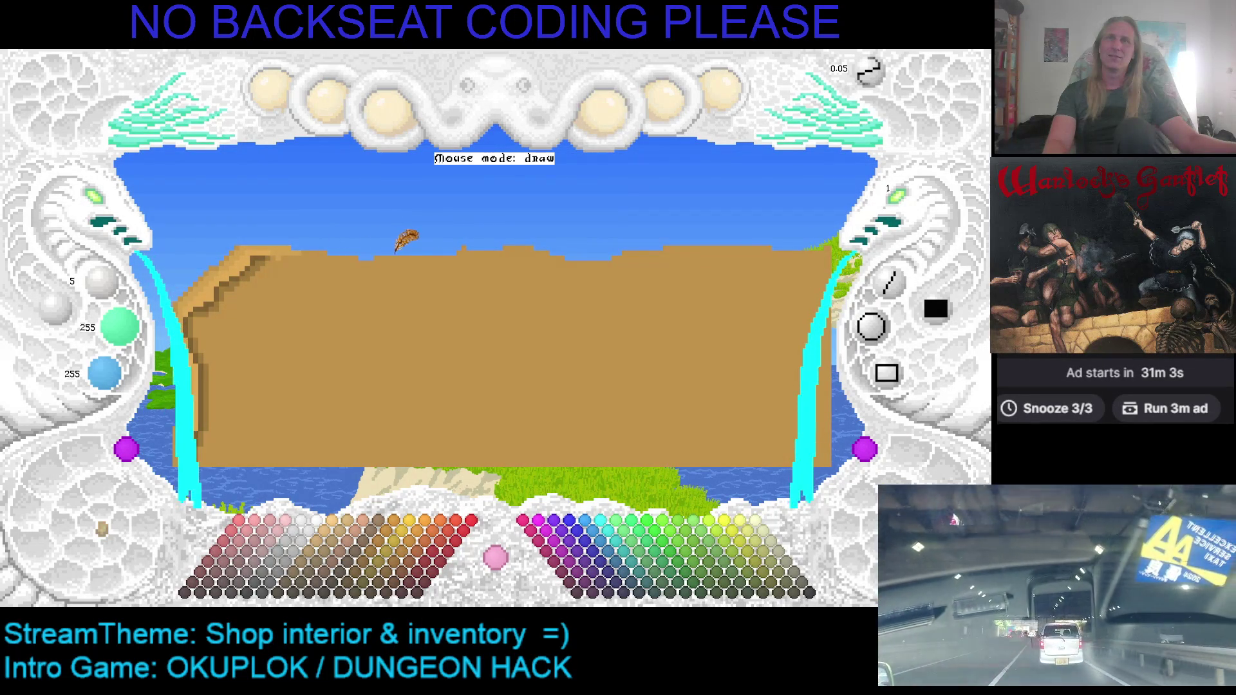
{"action": "right_click", "coordinate": [344, 255]}
{"action": "left_click_drag", "start_coordinate": [356, 255], "coordinate": [358, 280]}
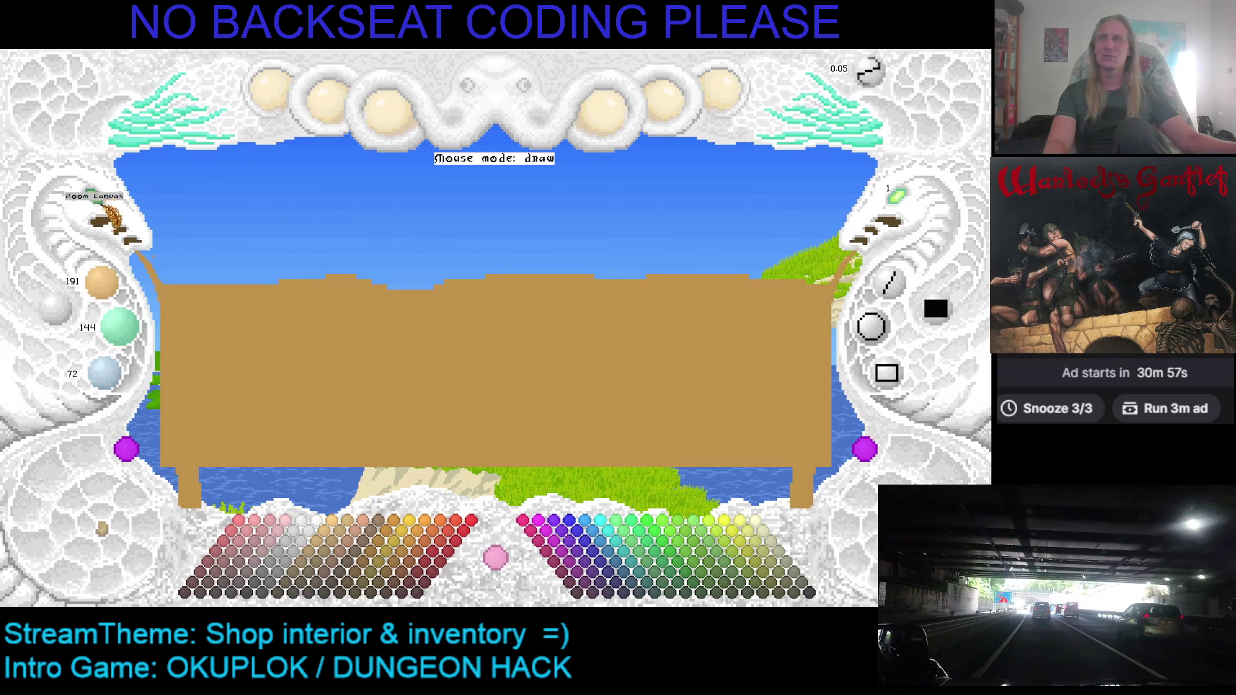
Undo back to the counter version with the stepped, shaded top-left corner and zoom in on it
{"action": "key", "text": "ctrl+z"}
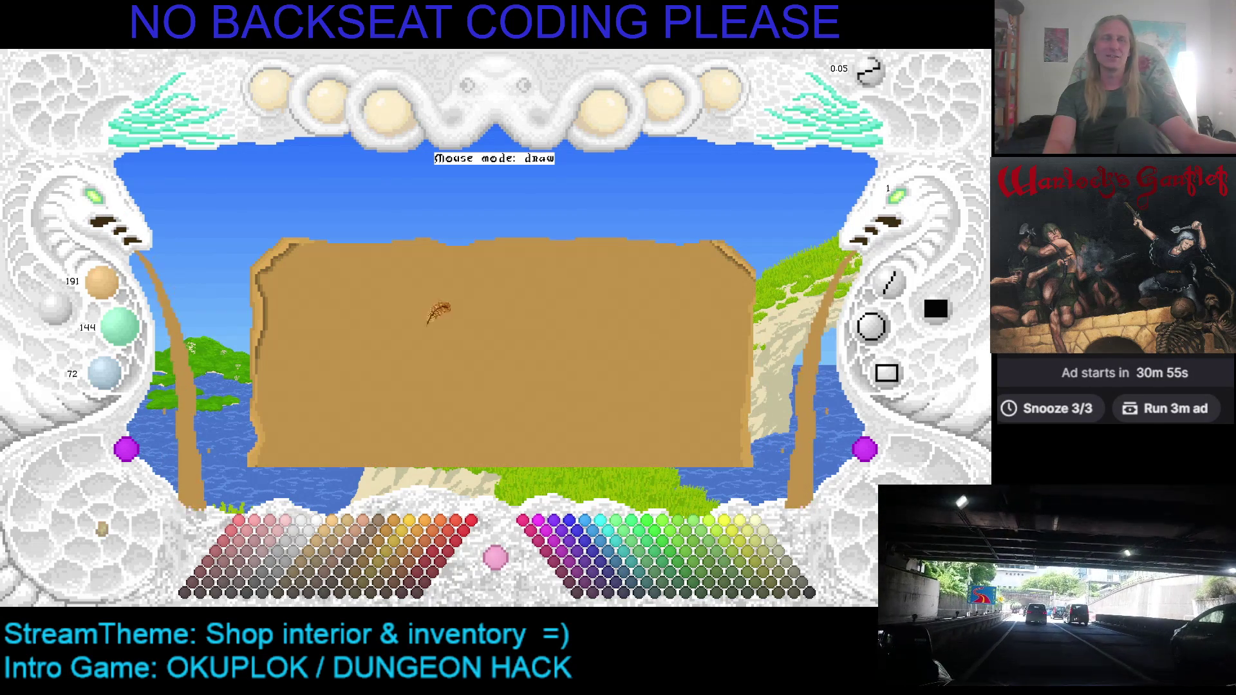
{"action": "key", "text": "ctrl+z"}
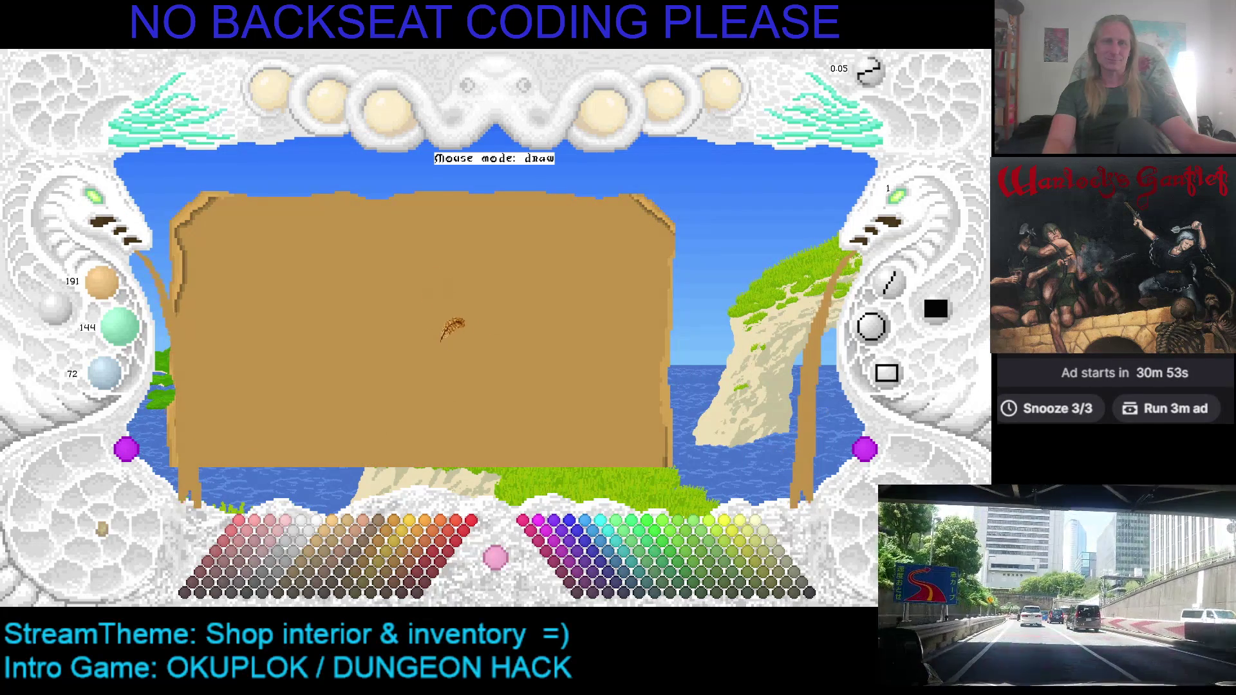
{"action": "key", "text": "ctrl+z"}
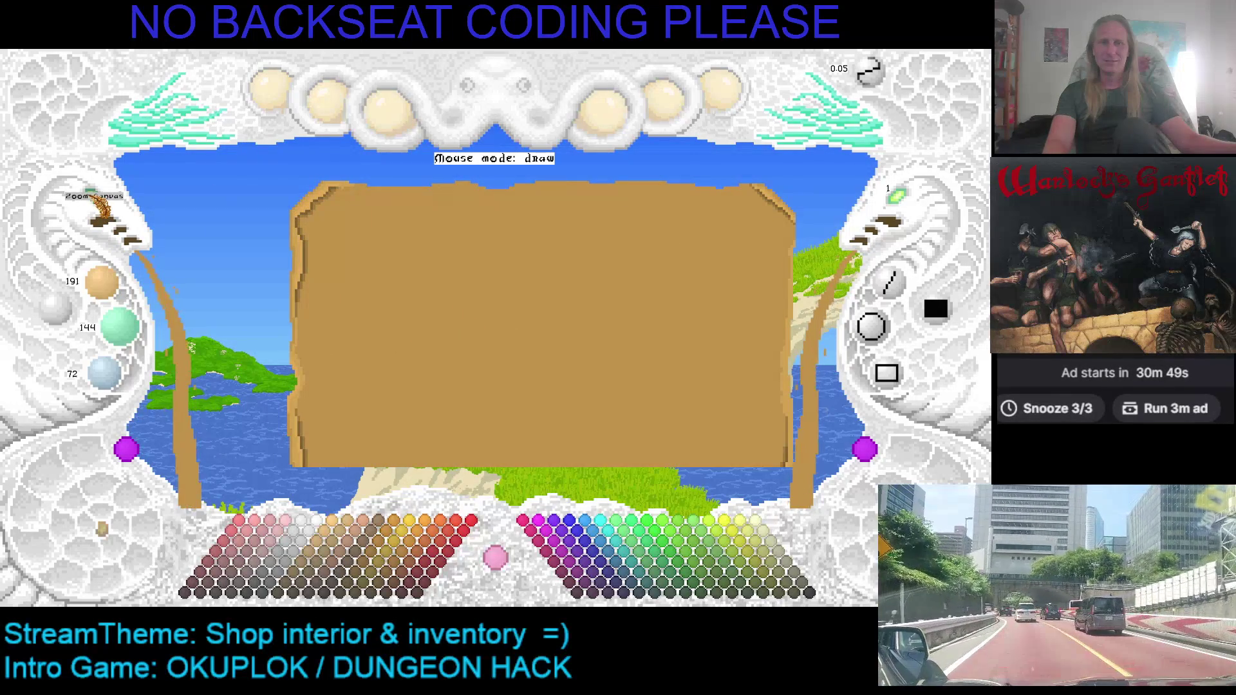
{"action": "left_click", "coordinate": [97, 212]}
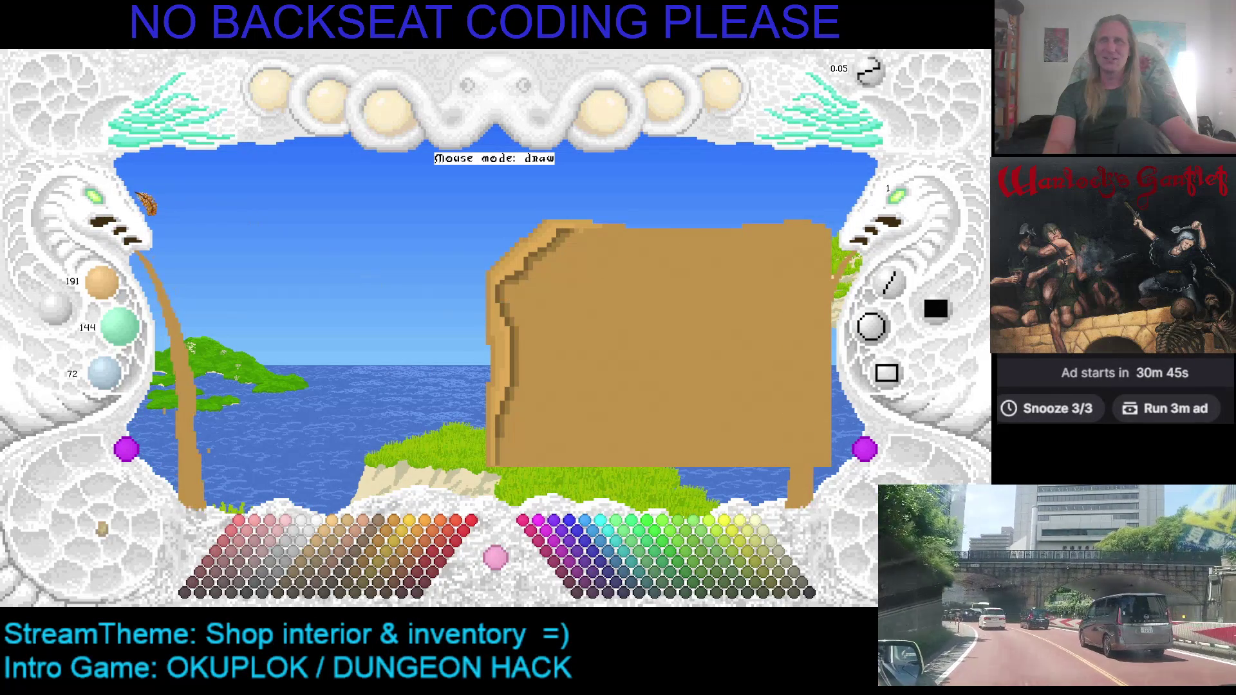
{"action": "left_click", "coordinate": [97, 209]}
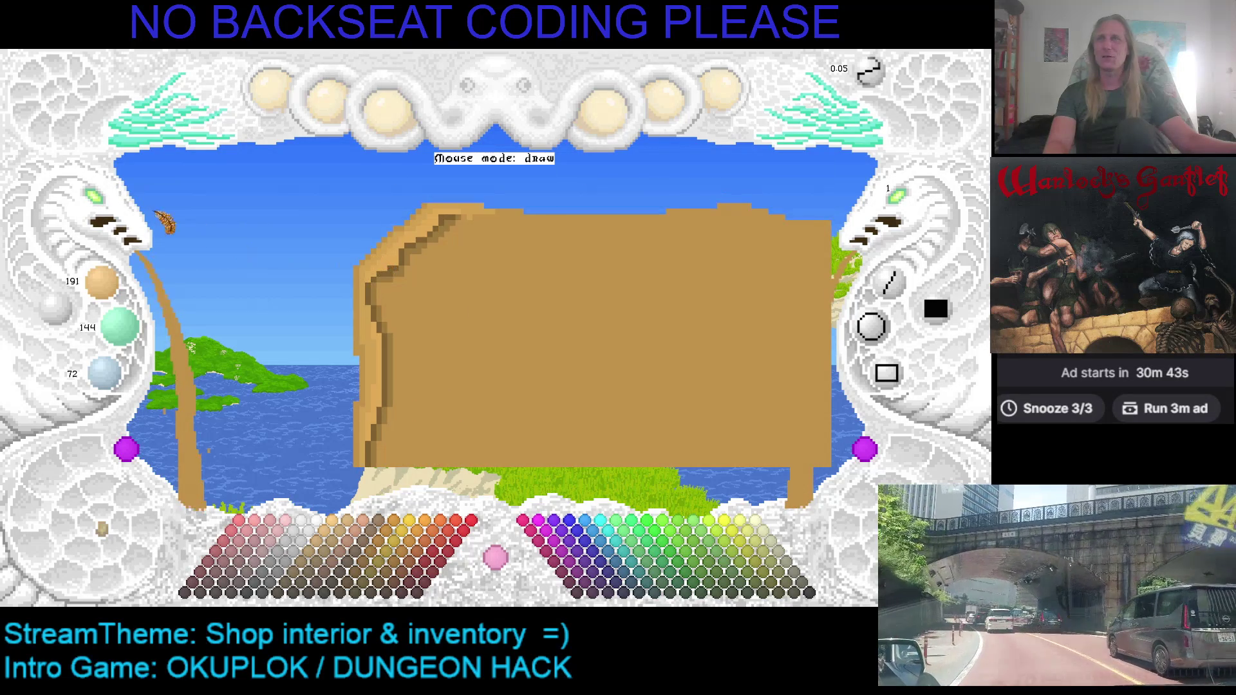
{"action": "left_click", "coordinate": [96, 203]}
{"action": "left_click_drag", "start_coordinate": [225, 212], "coordinate": [415, 261]}
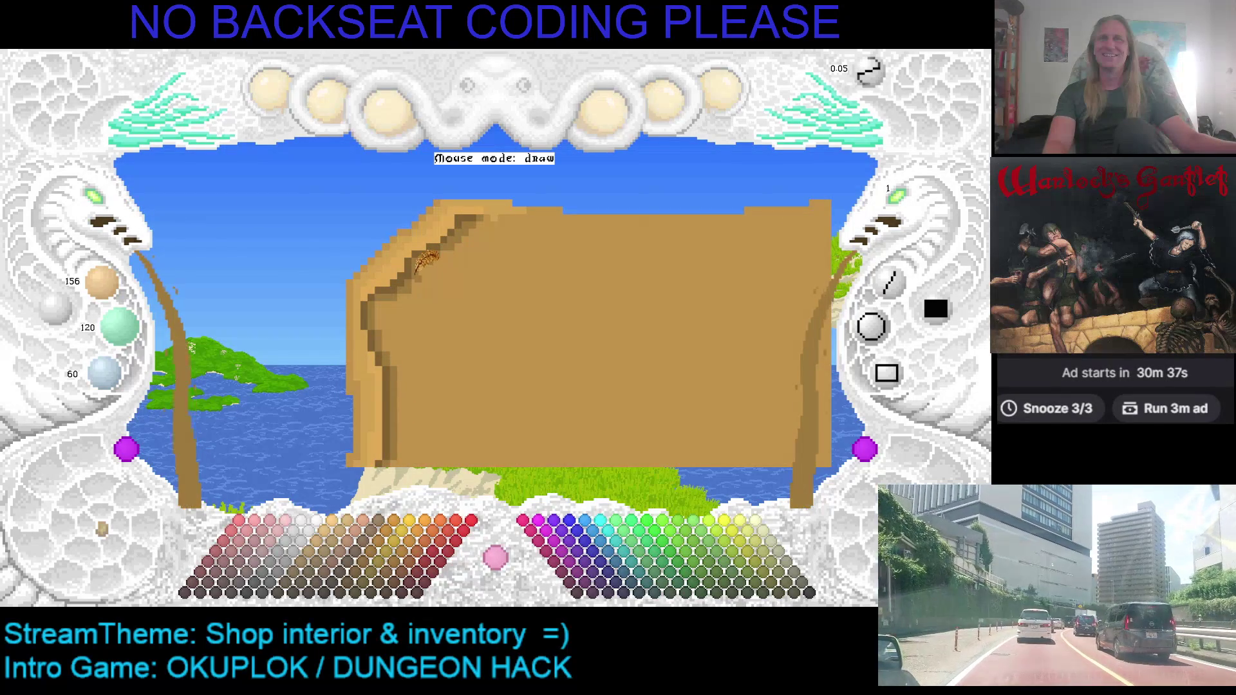
Sample the edge and main counter browns (ending at 156/120/60) and save the sprite
{"action": "right_click", "coordinate": [402, 273]}
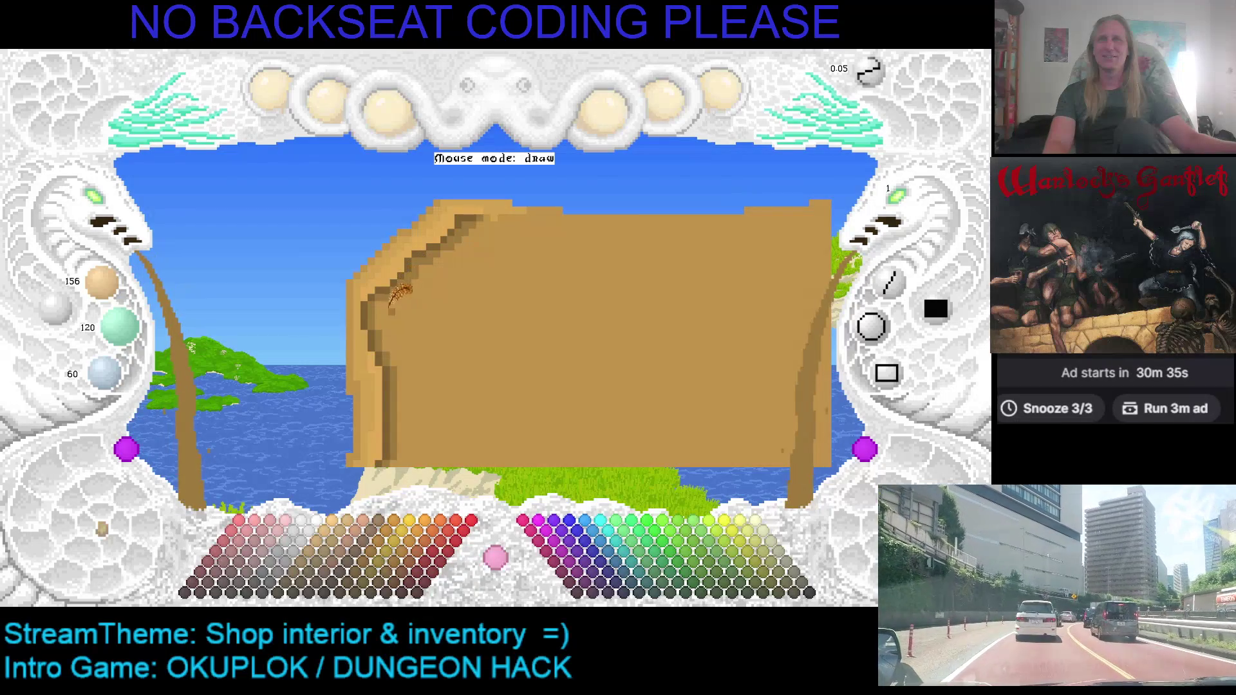
{"action": "right_click", "coordinate": [462, 249]}
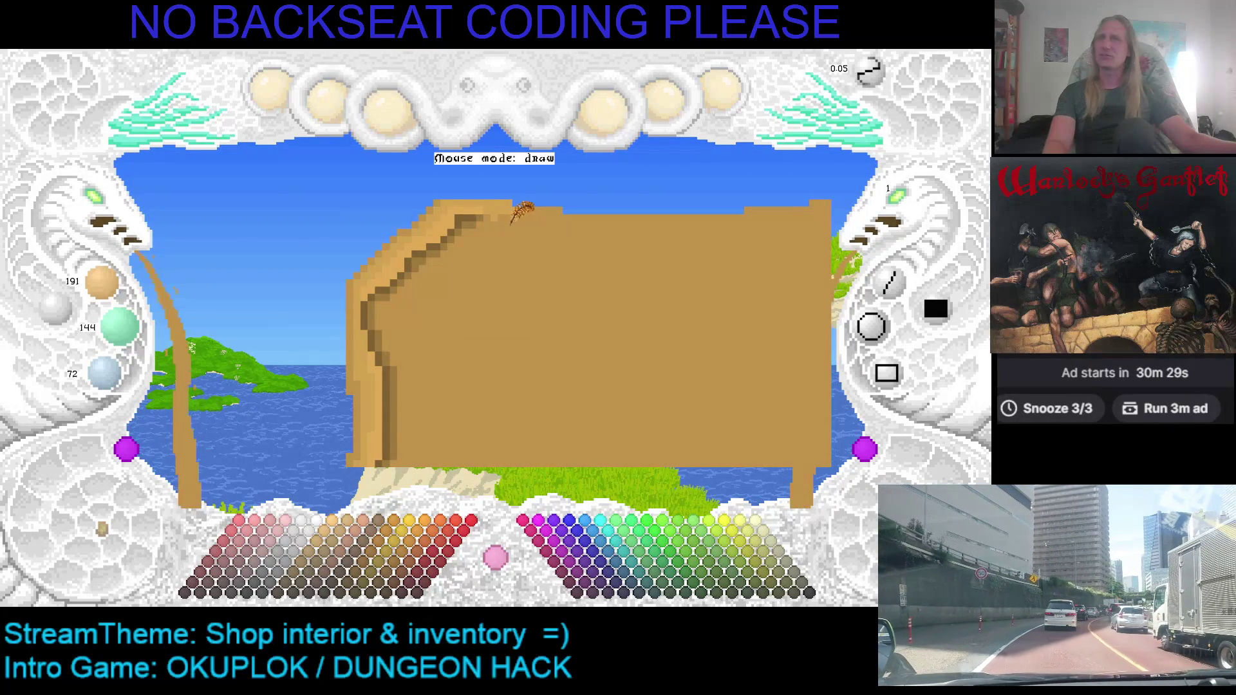
{"action": "key", "text": "ctrl+s"}
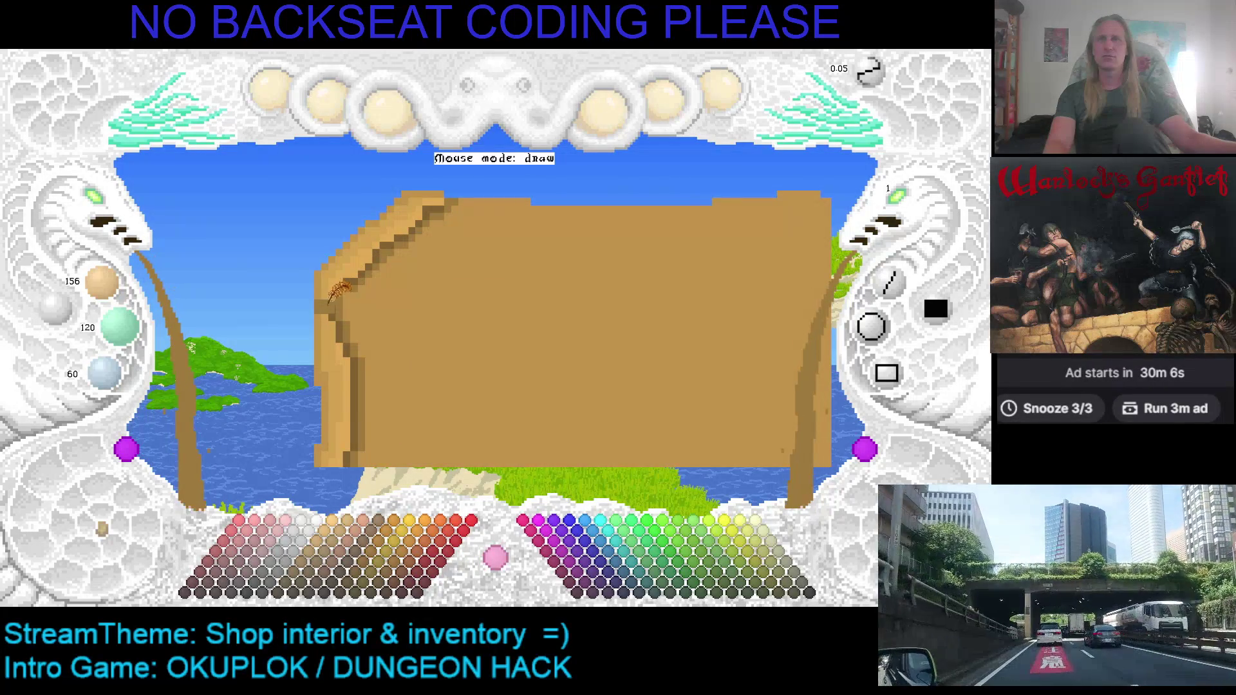
Raise the drawing colour from 191/144/72 toward a lighter tan and save the sprite
{"action": "scroll", "coordinate": [330, 273], "scroll_direction": "up", "scroll_amount": 1}
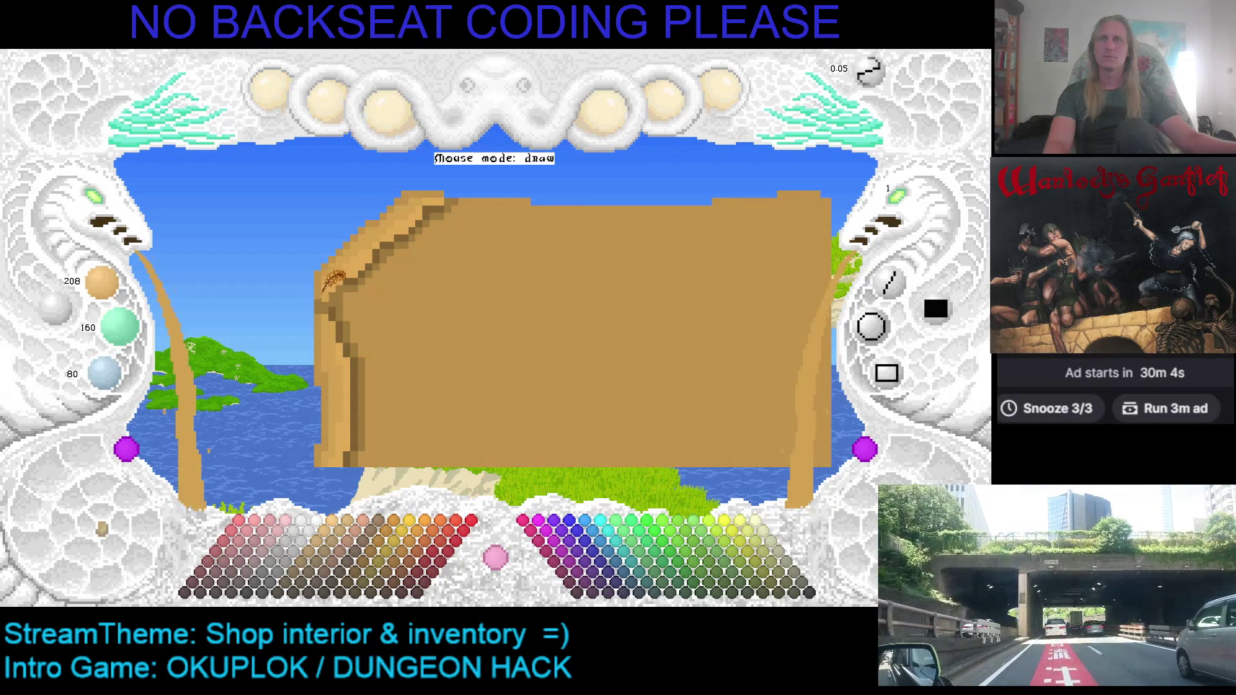
{"action": "scroll", "coordinate": [335, 281], "scroll_direction": "up", "scroll_amount": 1}
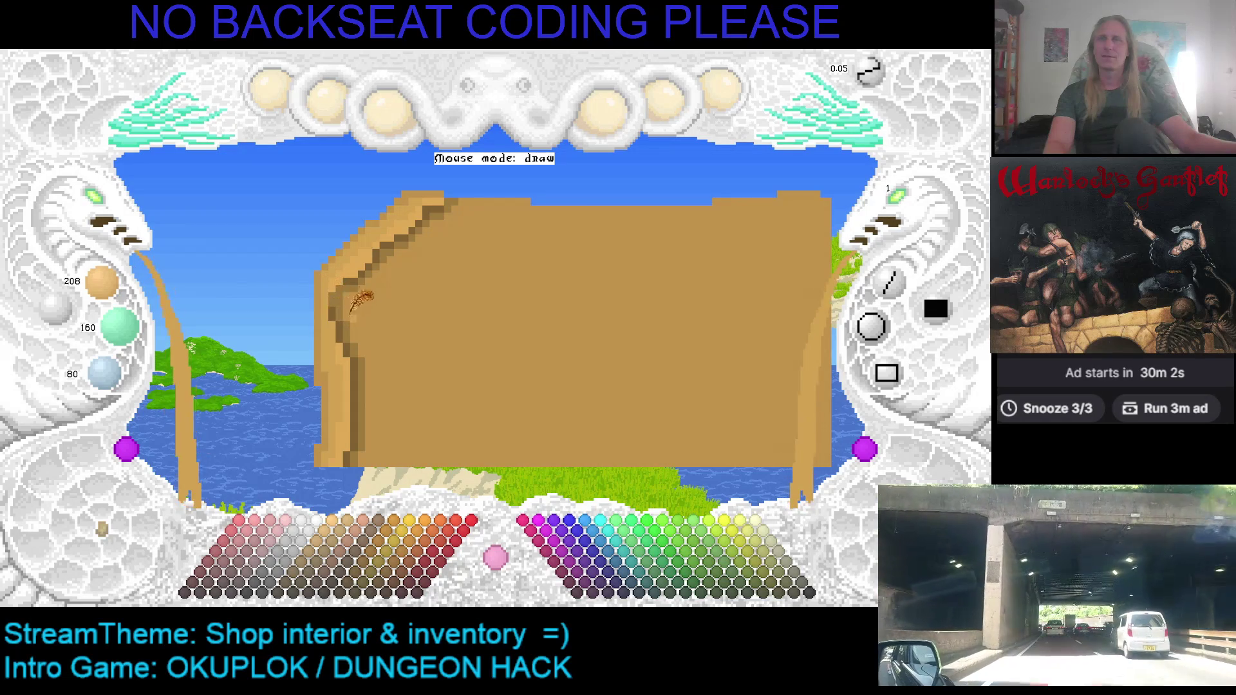
{"action": "scroll", "coordinate": [348, 289], "scroll_direction": "up", "scroll_amount": 1}
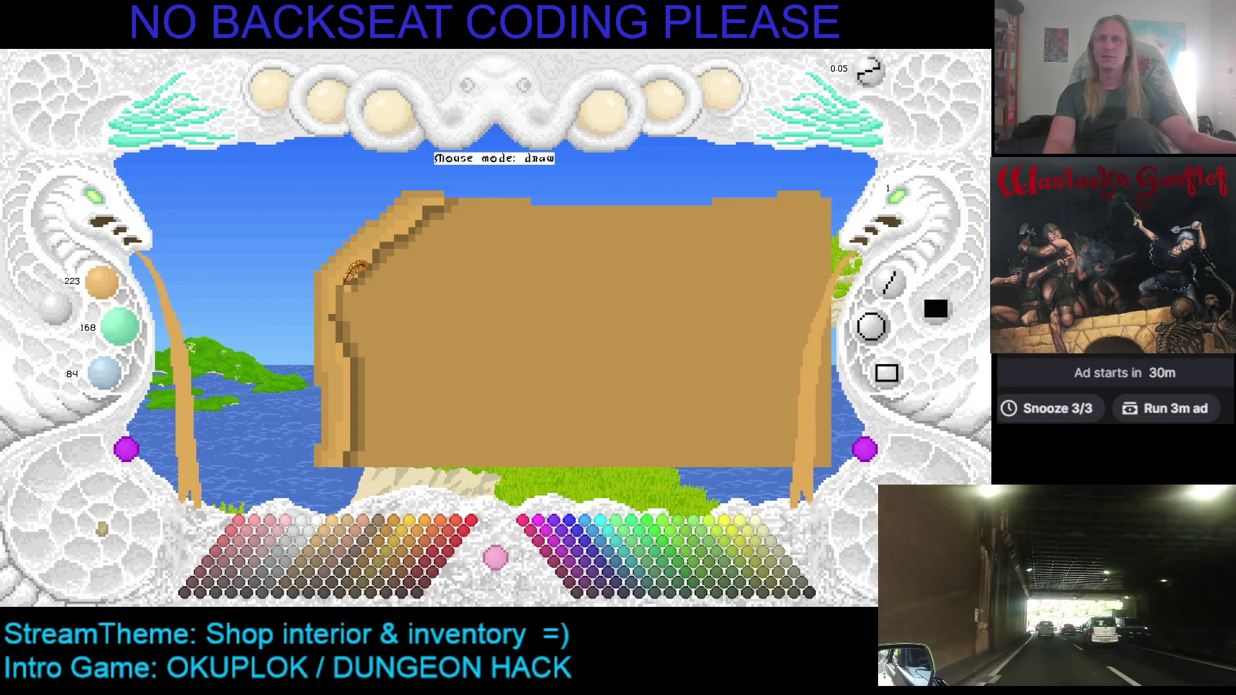
{"action": "scroll", "coordinate": [376, 287], "scroll_direction": "up", "scroll_amount": 1}
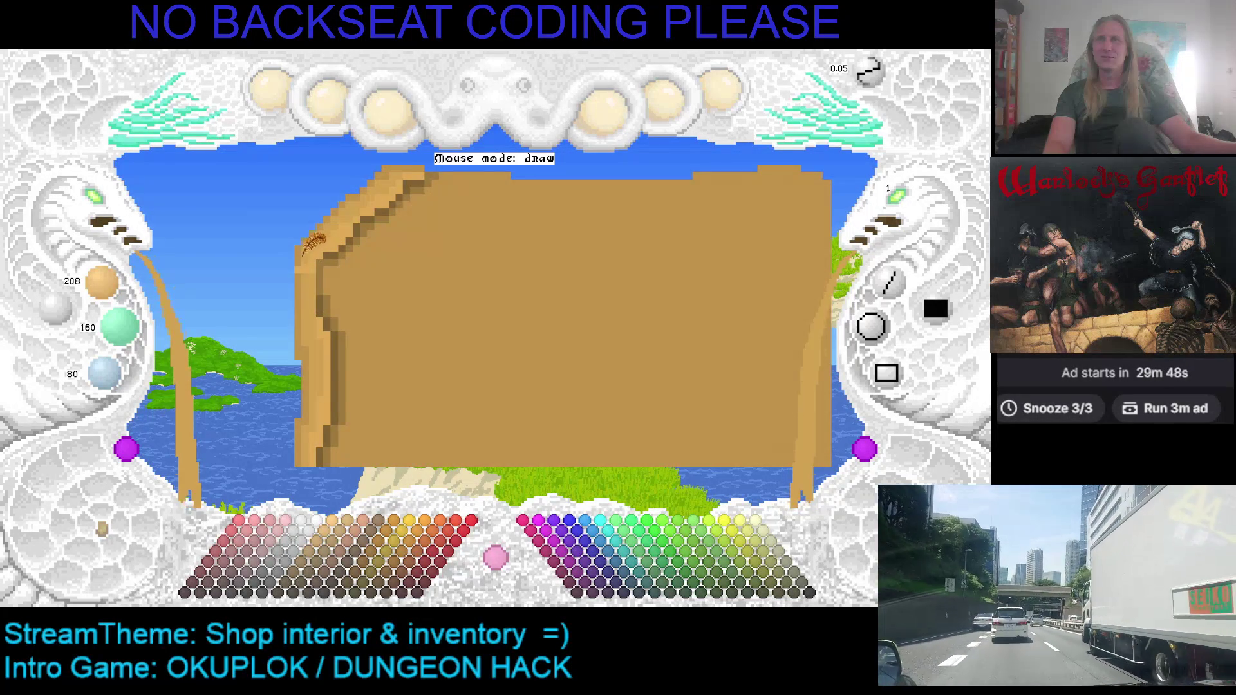
{"action": "key", "text": "ctrl+s"}
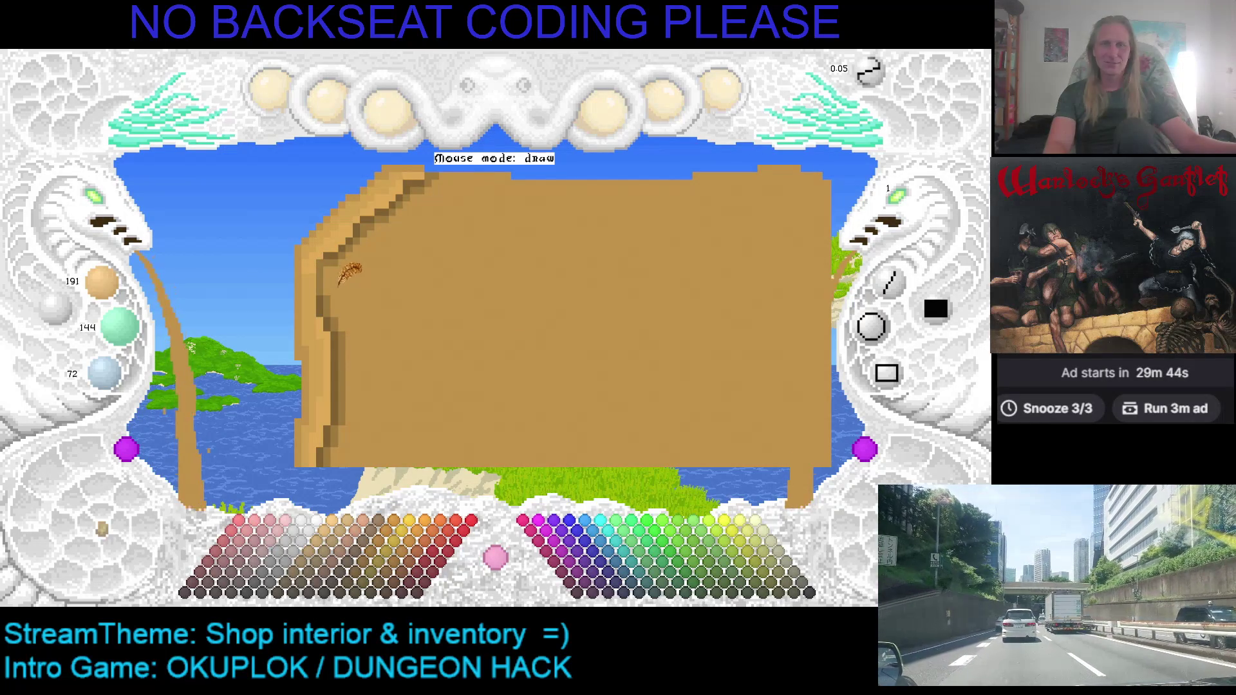
Revert the counter to an earlier shape and brighten the colour to tan 208/160/80
{"action": "key", "text": "ctrl+z"}
{"action": "key", "text": "ctrl+z"}
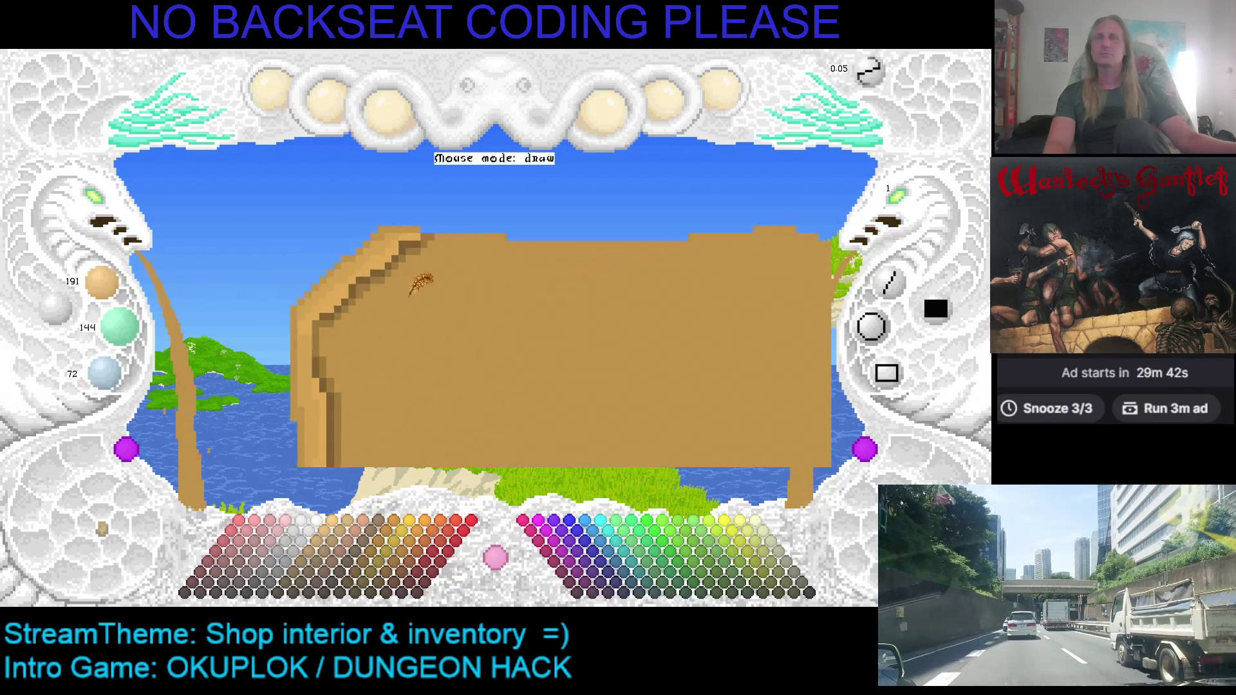
{"action": "key", "text": "ctrl+z"}
{"action": "key", "text": "ctrl+z"}
{"action": "key", "text": "ctrl+z"}
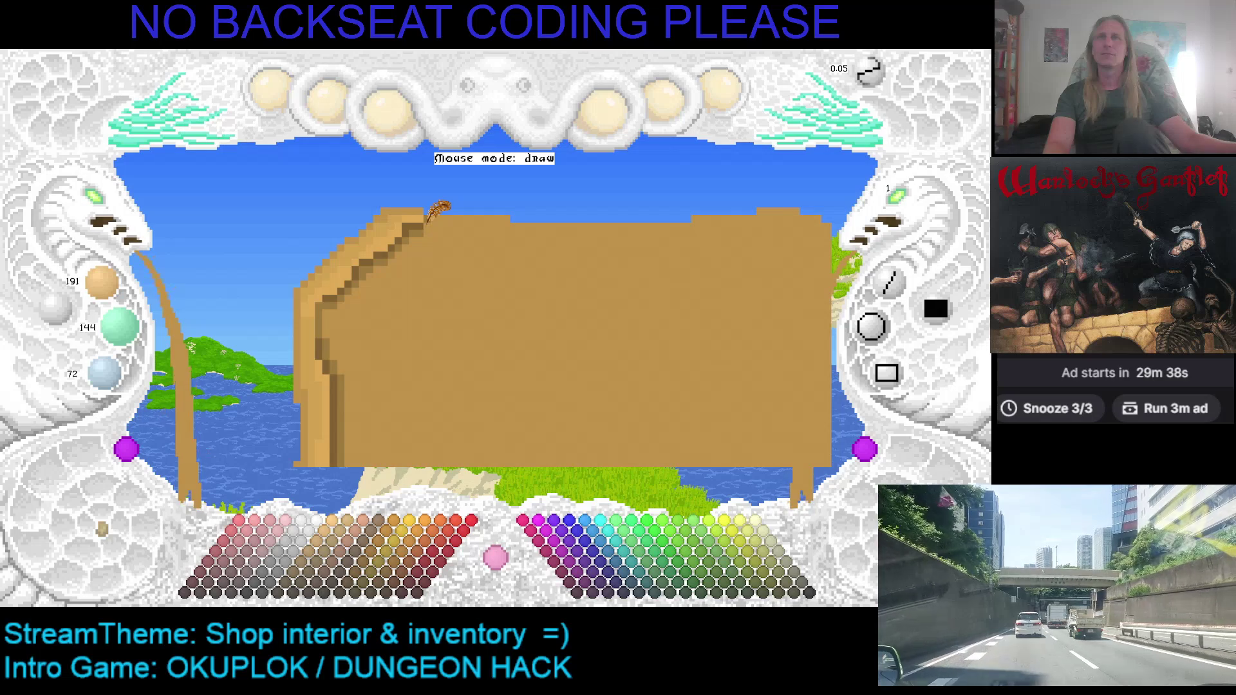
{"action": "key", "text": "ctrl+z"}
{"action": "key", "text": "ctrl+y"}
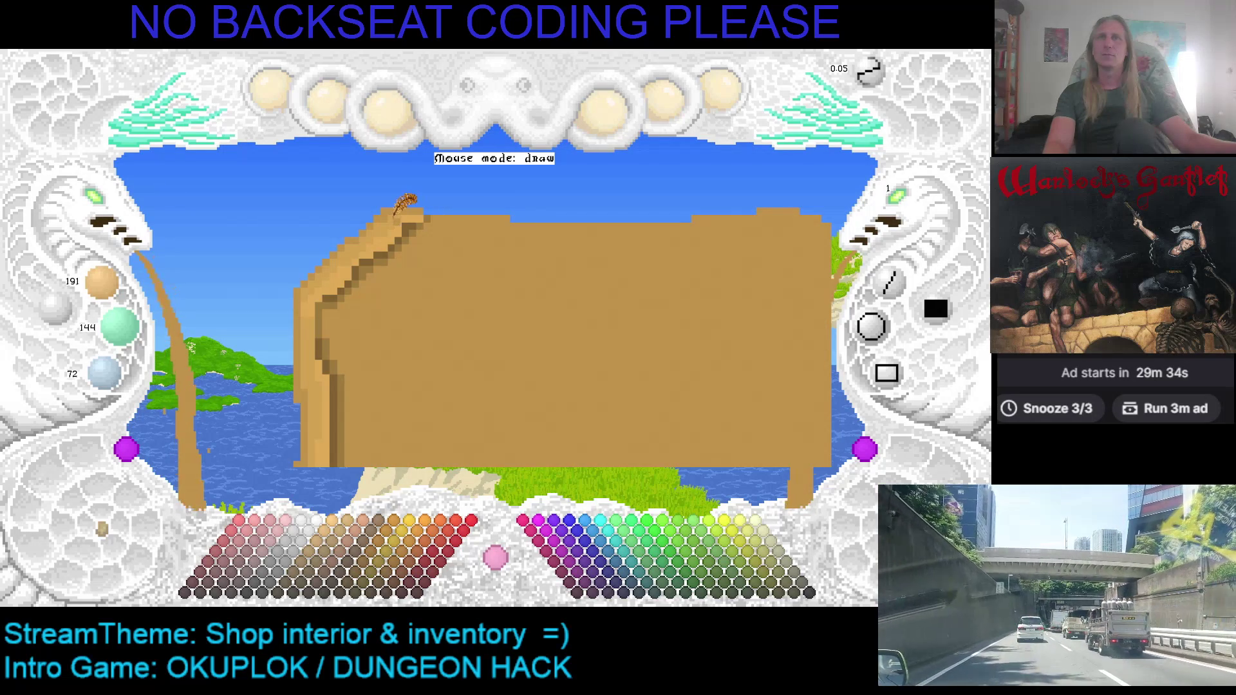
{"action": "scroll", "coordinate": [403, 212], "scroll_direction": "up", "scroll_amount": 1}
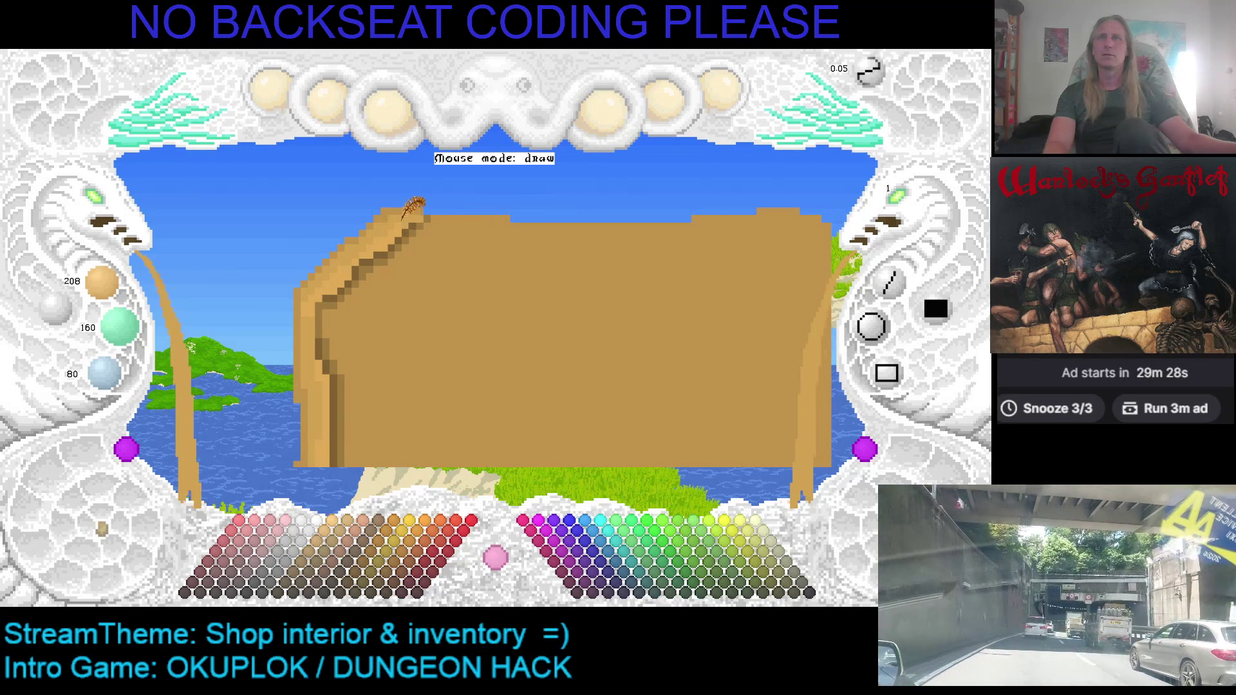
Sample tan and brown shades from the table, undoing a bad fill along the way
{"action": "right_click", "coordinate": [405, 223]}
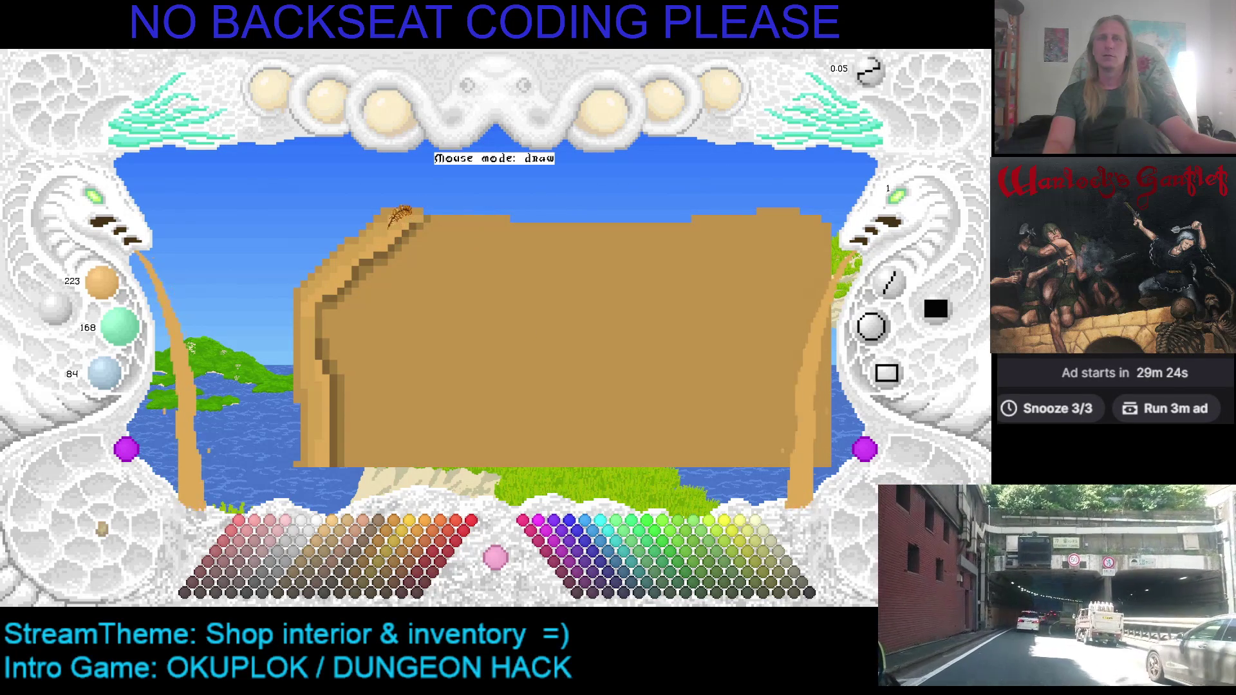
{"action": "key", "text": "ctrl+z"}
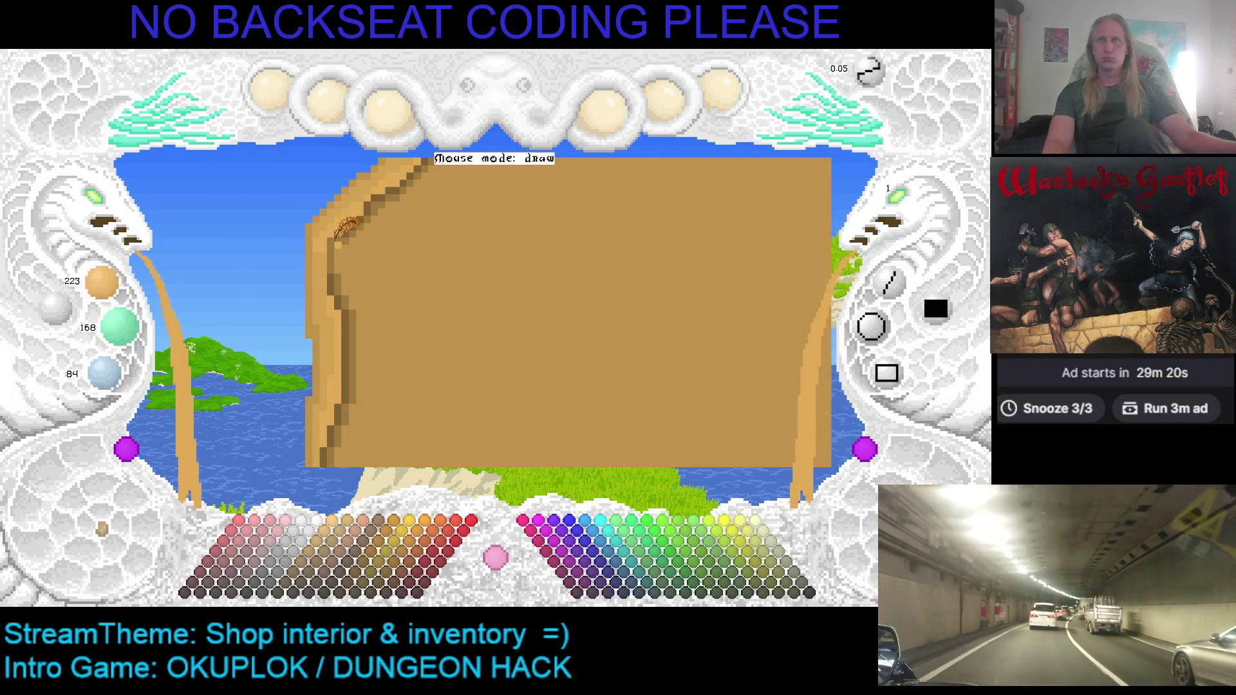
{"action": "right_click", "coordinate": [336, 235]}
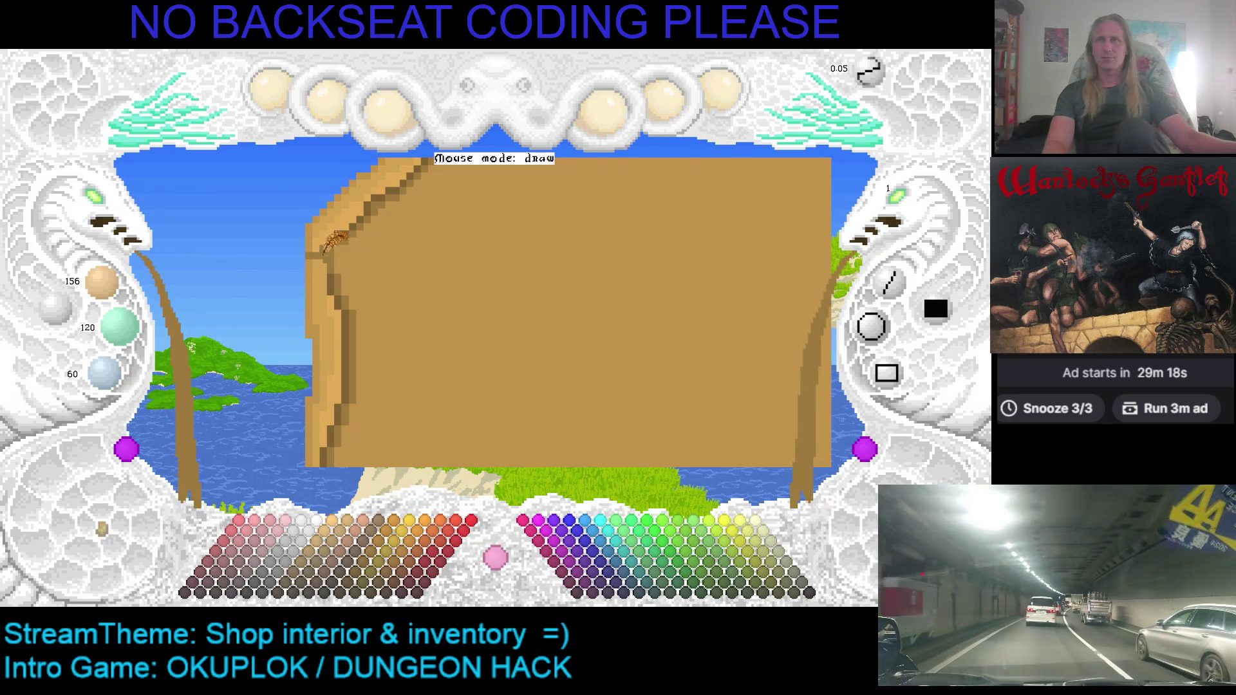
{"action": "right_click", "coordinate": [312, 242]}
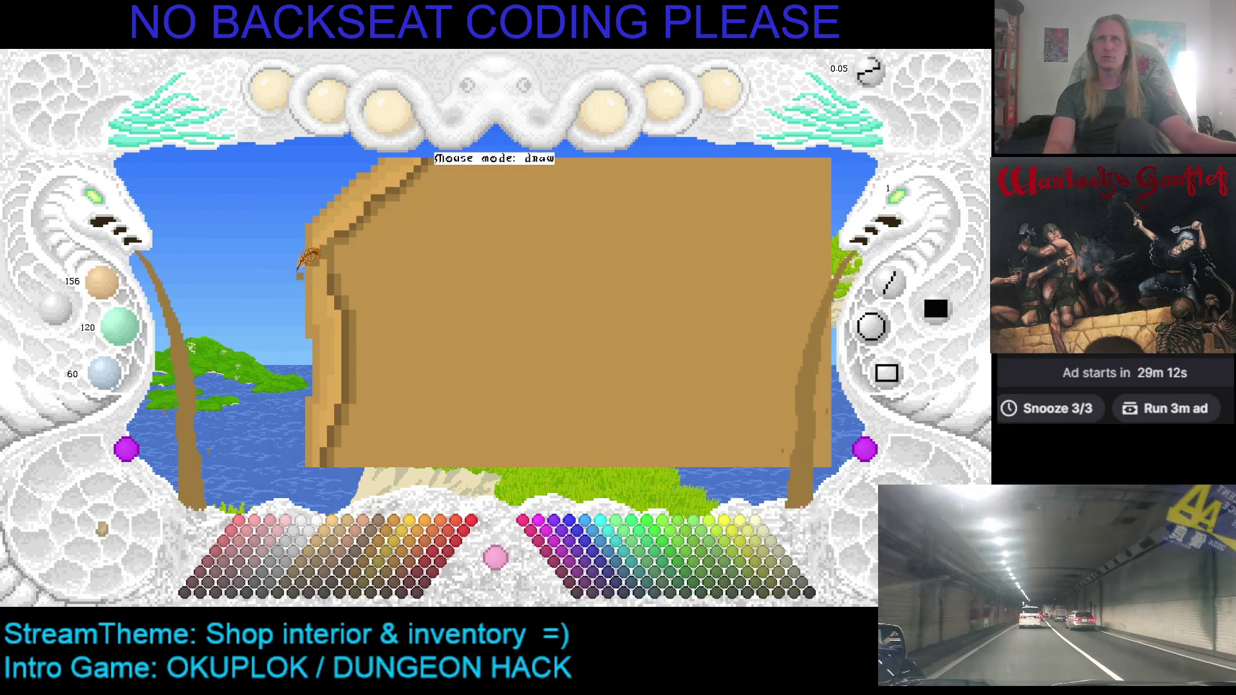
{"action": "key", "text": "ctrl+z"}
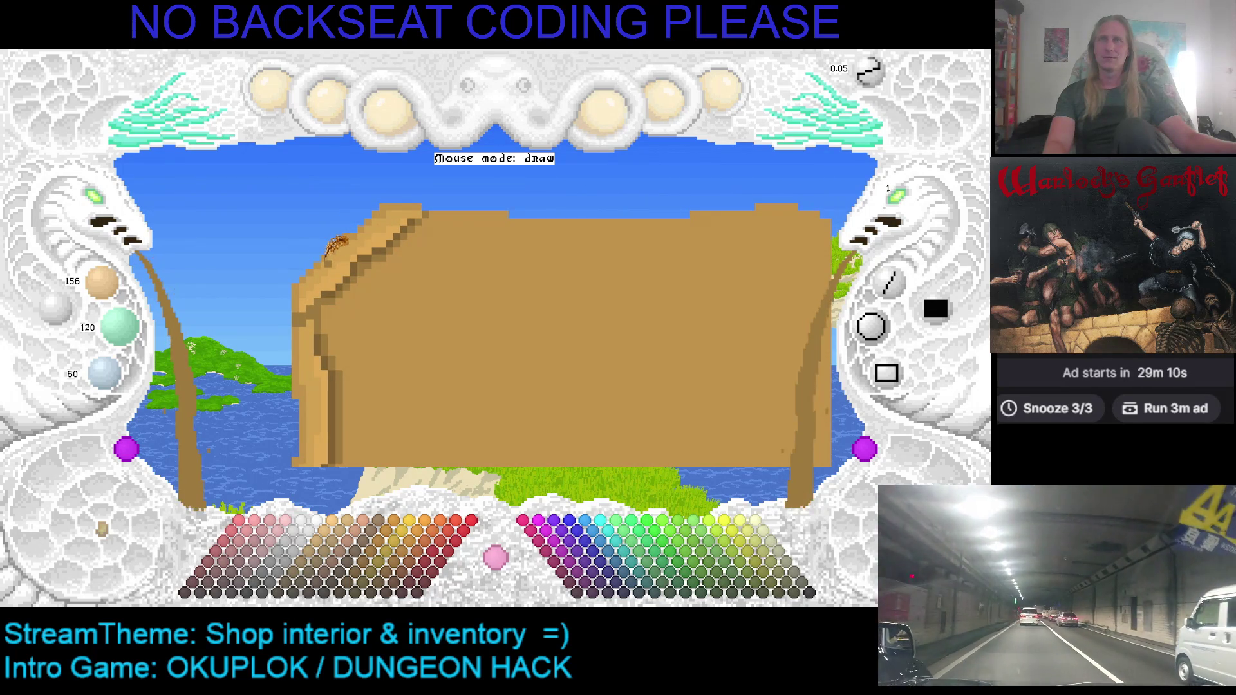
{"action": "right_click", "coordinate": [329, 252]}
{"action": "right_click", "coordinate": [353, 239]}
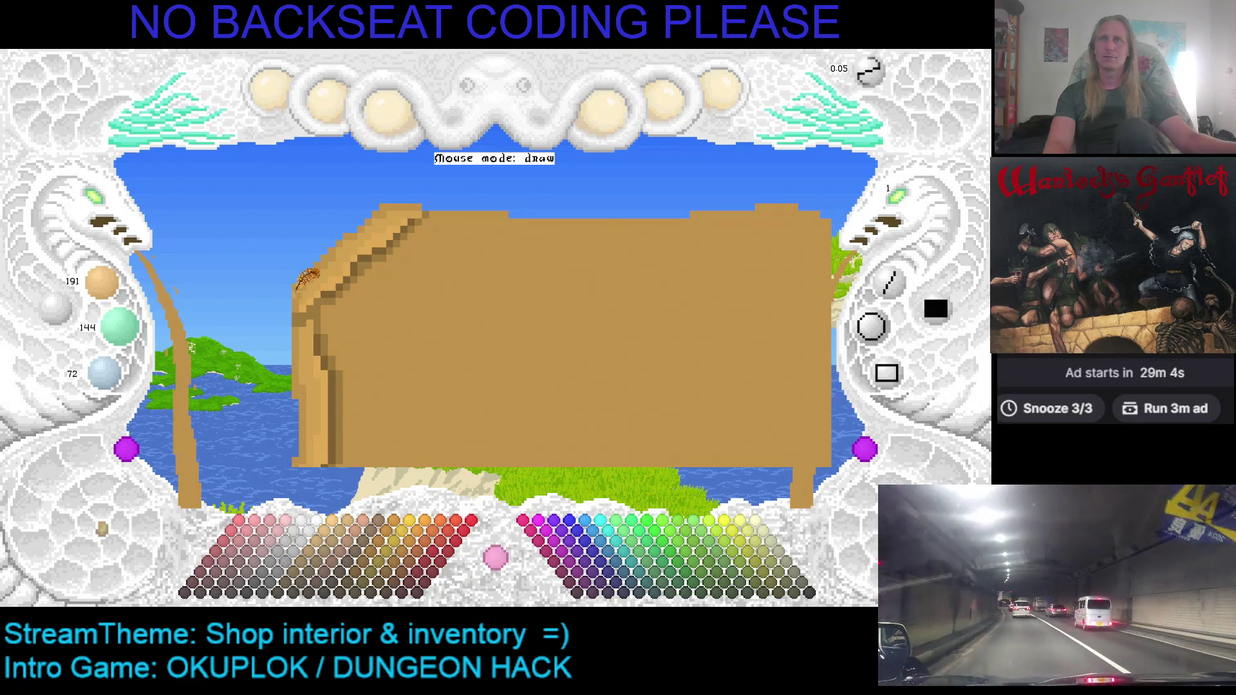
{"action": "key", "text": "c"}
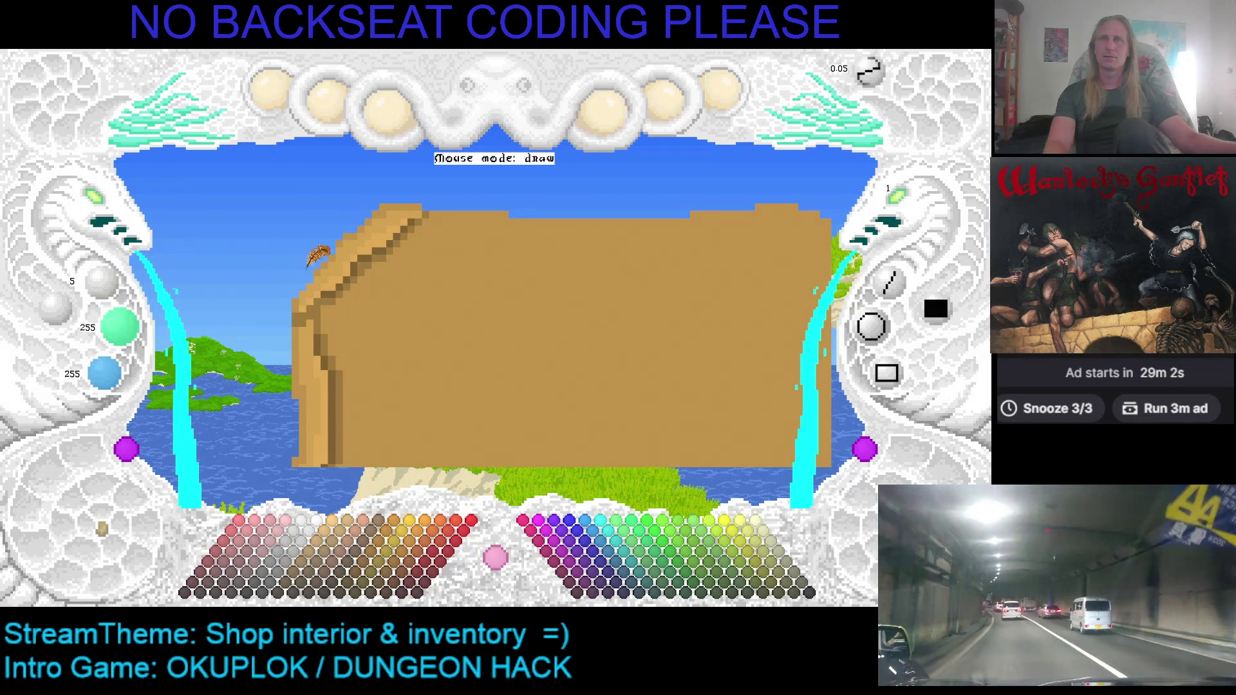
{"action": "right_click", "coordinate": [320, 264]}
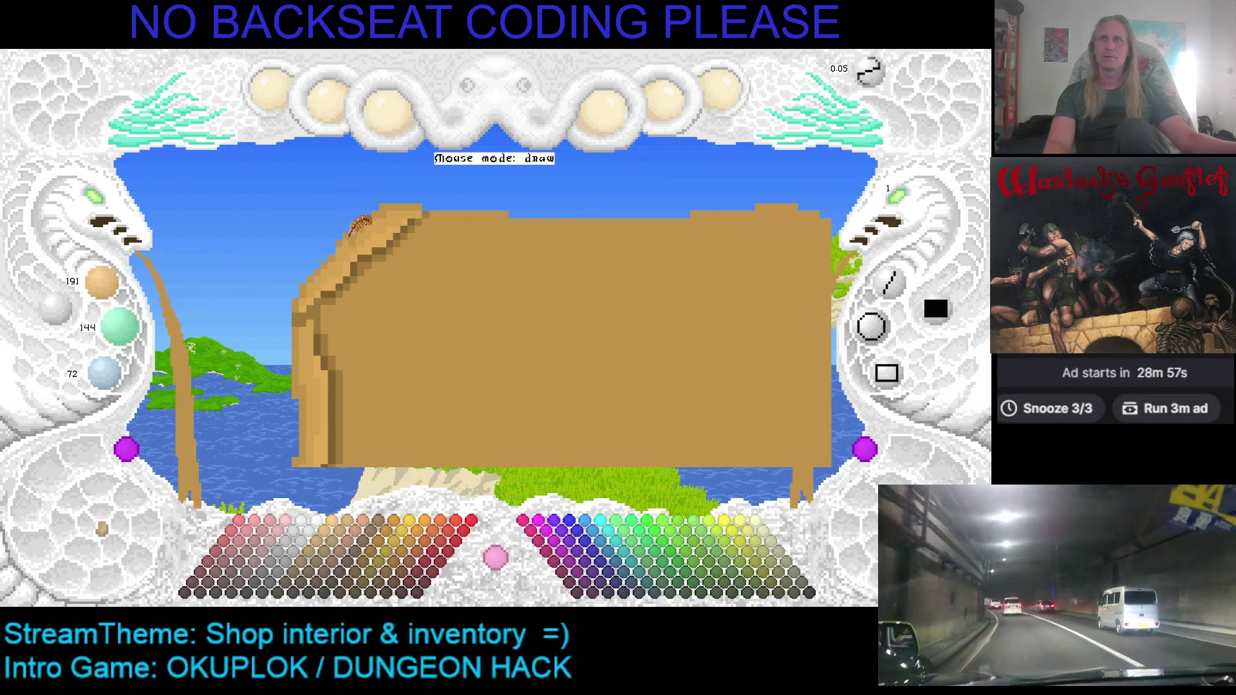
{"action": "key", "text": "ctrl+z"}
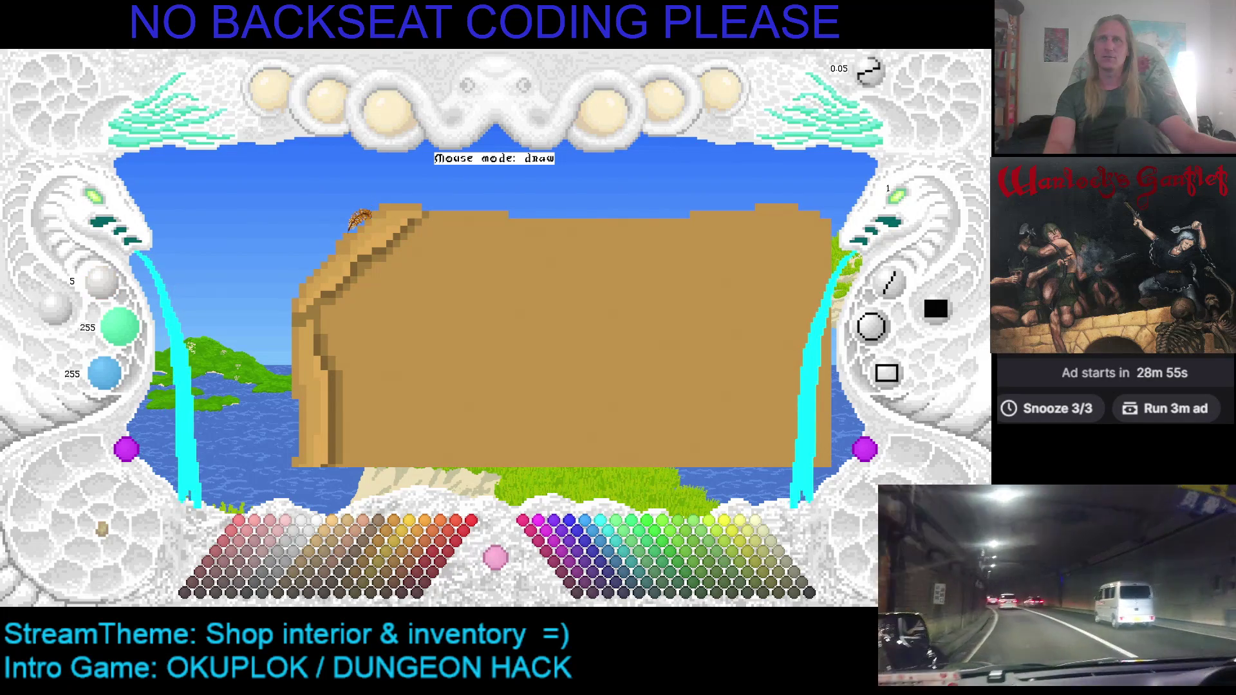
Paint the table's upper-left edge in tan and edge the stepped left corner in darker brown
{"action": "right_click", "coordinate": [353, 244]}
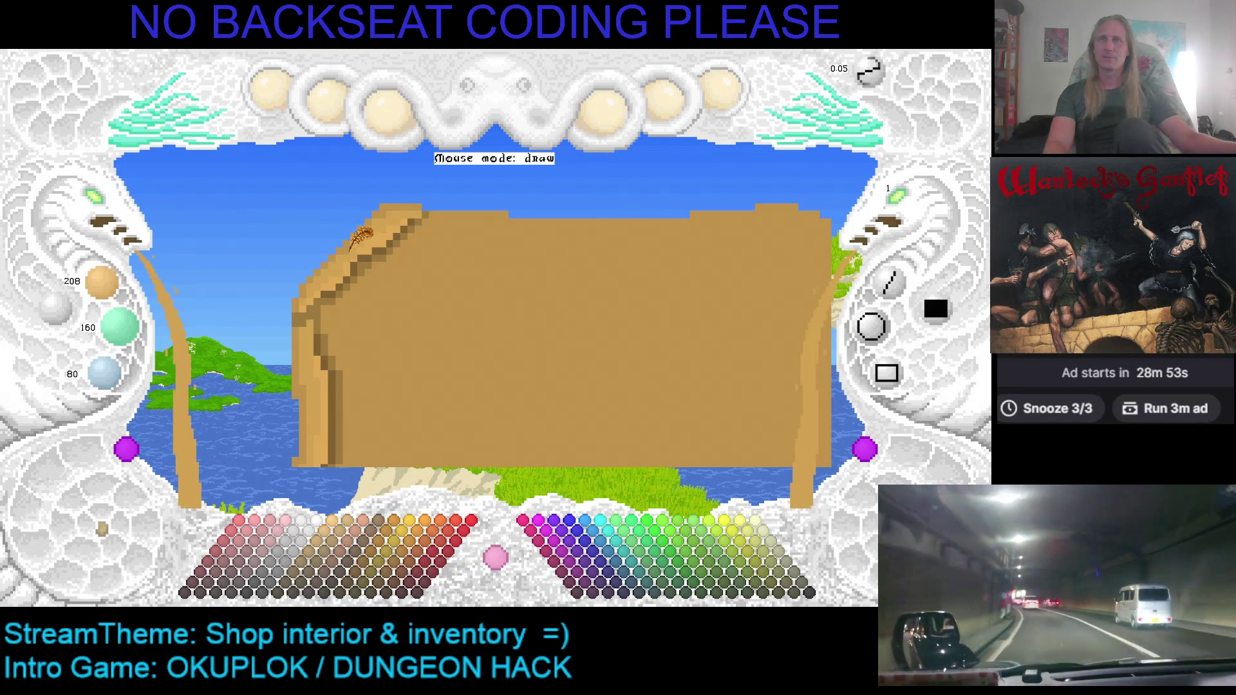
{"action": "left_click_drag", "start_coordinate": [422, 254], "coordinate": [432, 251]}
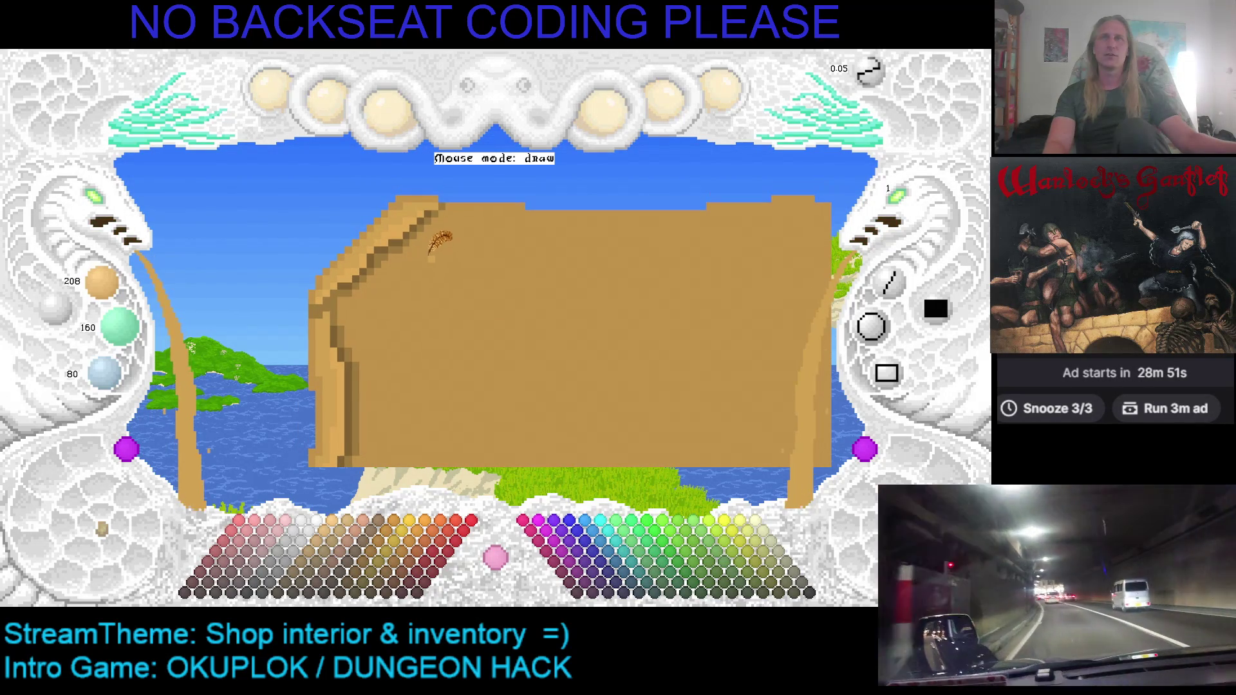
{"action": "right_click", "coordinate": [391, 256]}
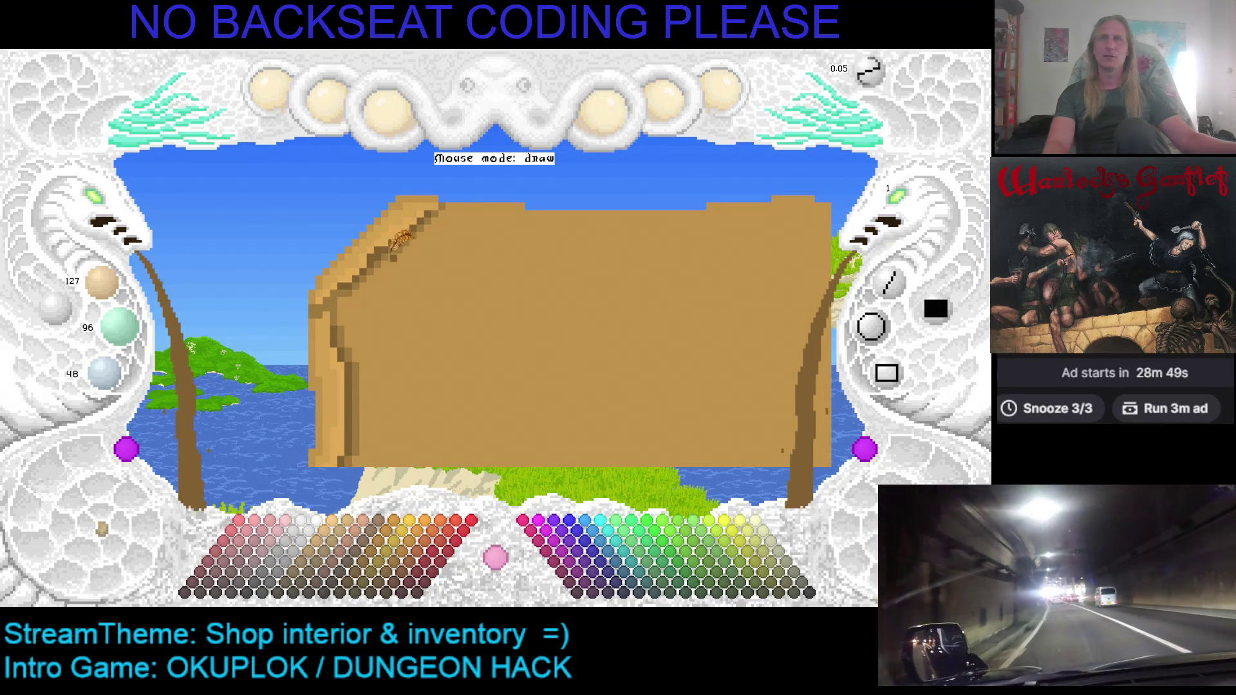
{"action": "right_click", "coordinate": [385, 256]}
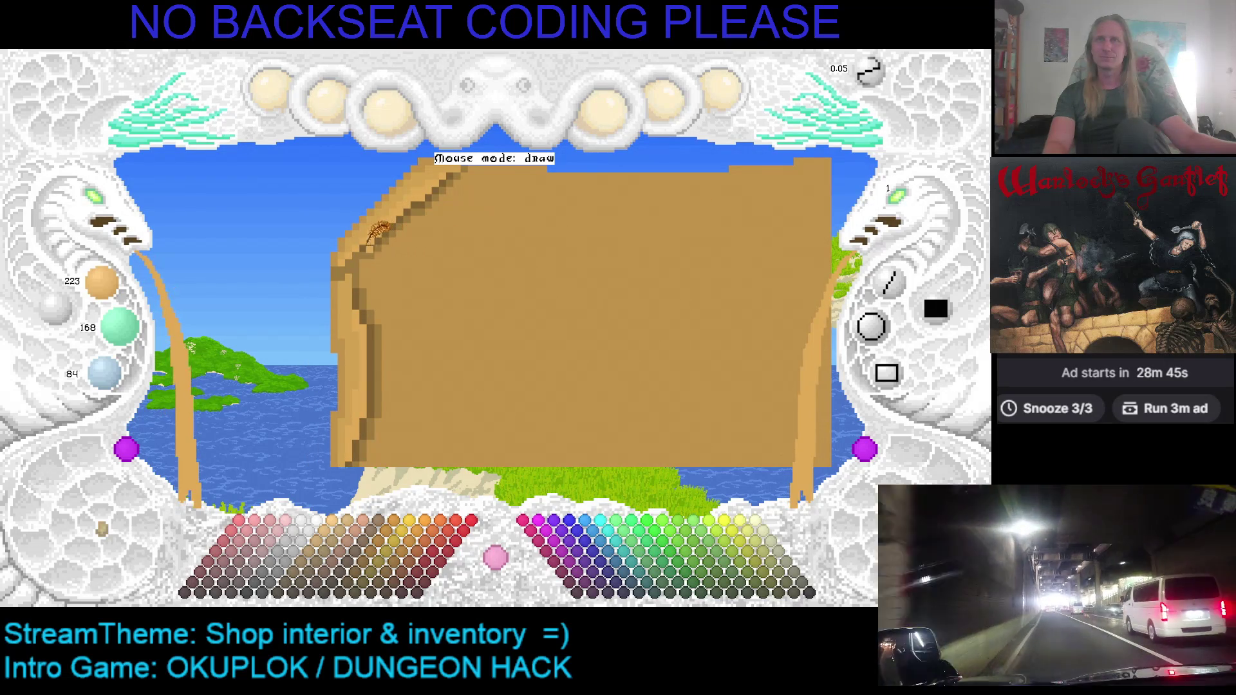
{"action": "right_click", "coordinate": [380, 245]}
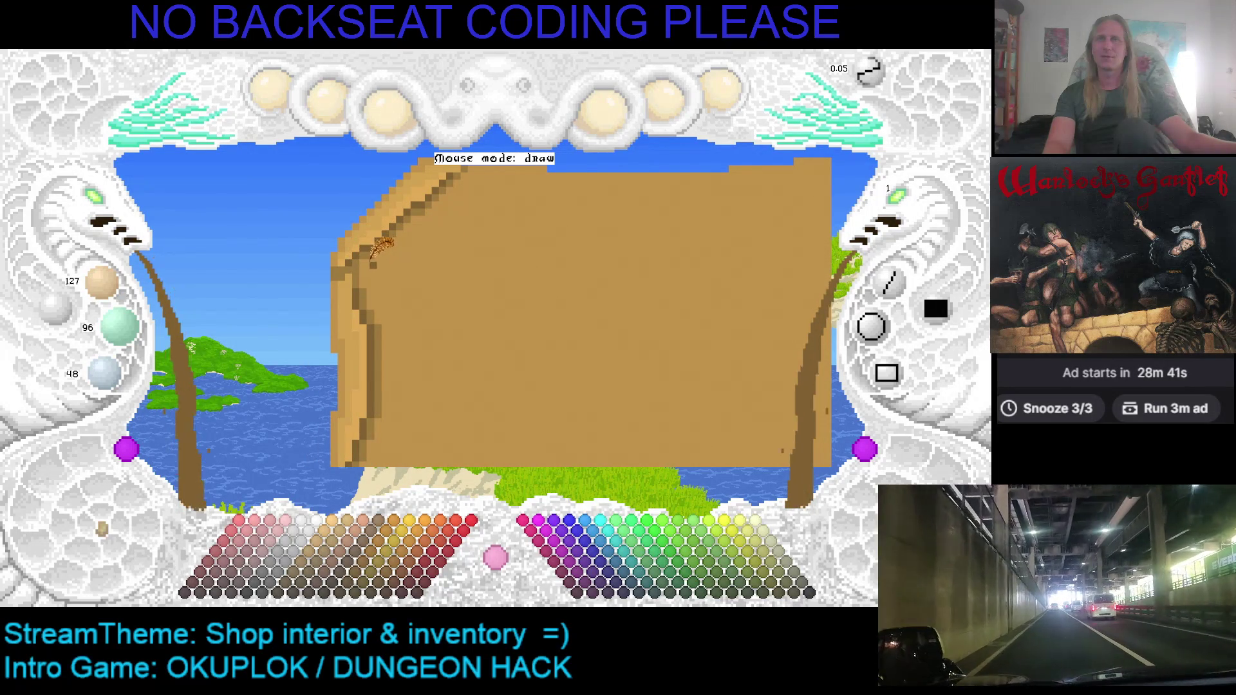
{"action": "right_click", "coordinate": [368, 257]}
{"action": "mouse_move", "coordinate": [366, 280]}
{"action": "left_mouse_down"}
{"action": "mouse_move", "coordinate": [395, 341]}
{"action": "mouse_move", "coordinate": [379, 364]}
{"action": "left_mouse_up"}
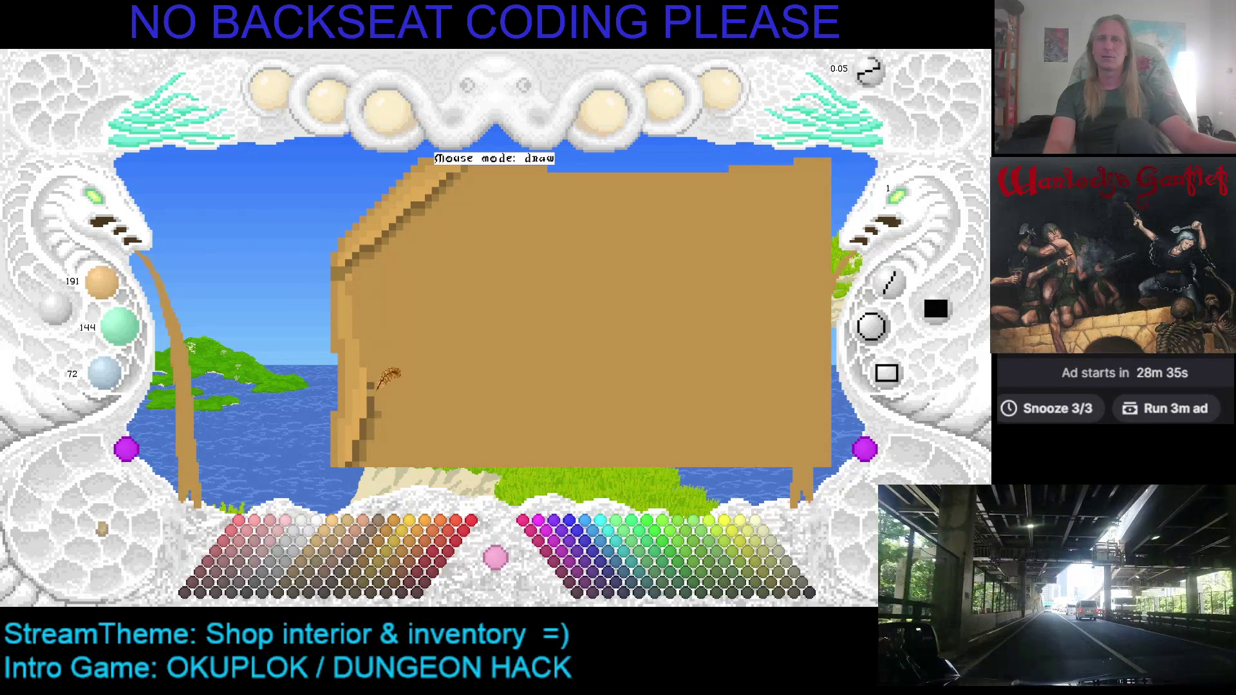
Step back through the left-edge edits and restore the table's diagonal top-left corner
{"action": "key", "text": "ctrl+z"}
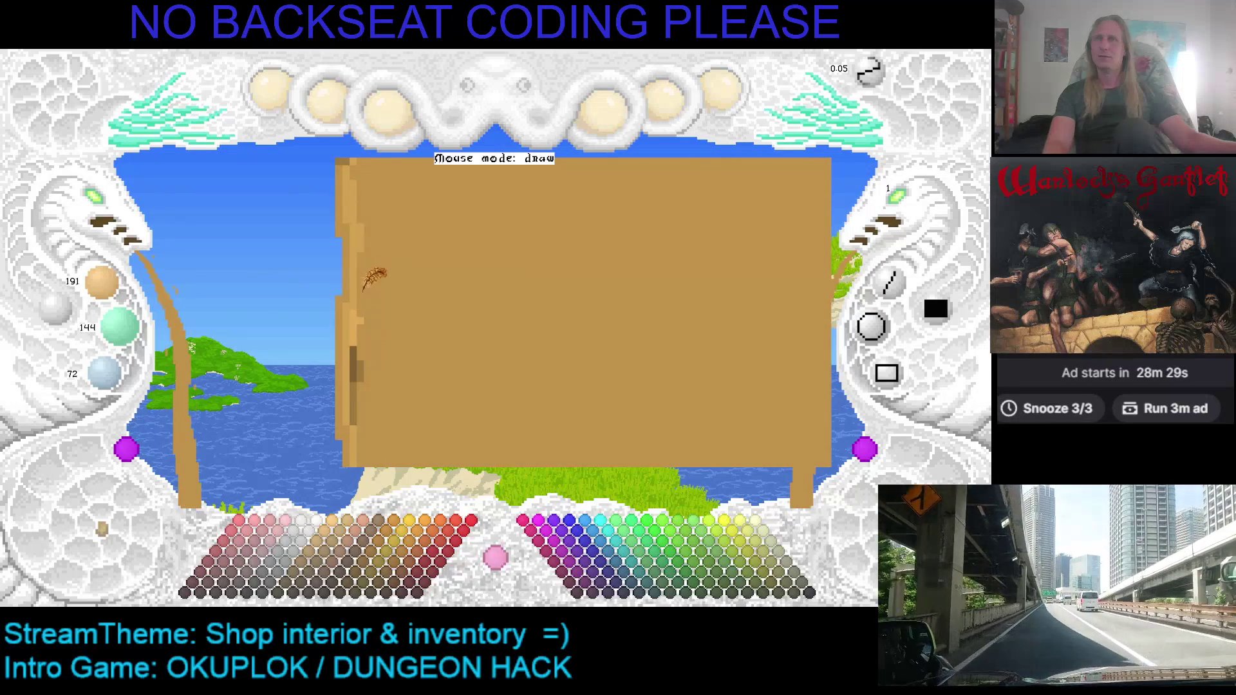
{"action": "key", "text": "ctrl+z"}
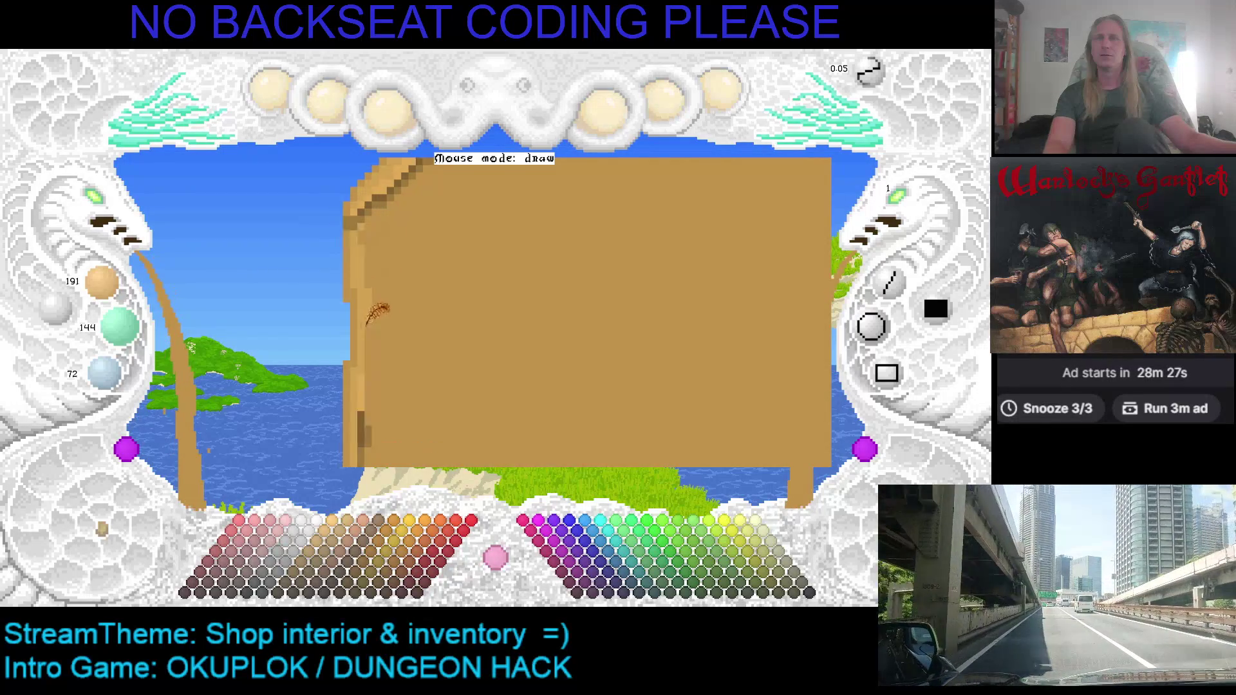
{"action": "key", "text": "ctrl+z"}
{"action": "key", "text": "ctrl+y"}
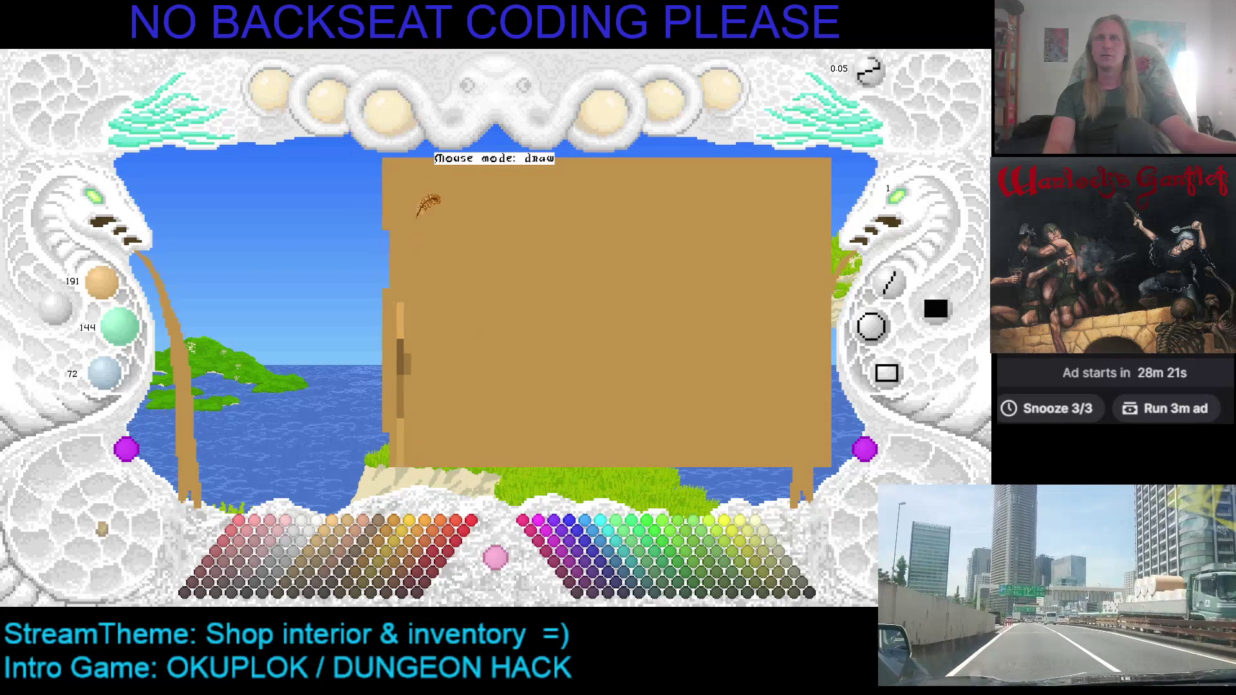
Paint plain brown over the dark striped strips down the table's left edge
{"action": "left_click_drag", "start_coordinate": [407, 253], "coordinate": [406, 315]}
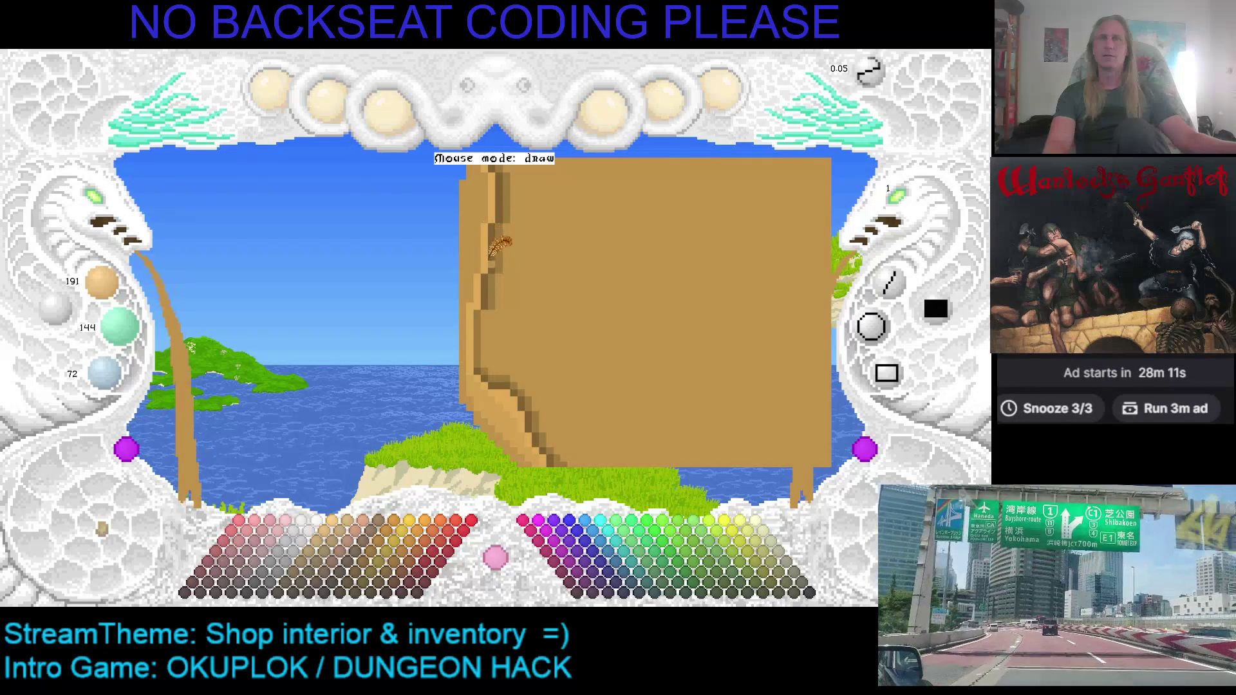
{"action": "left_click_drag", "start_coordinate": [487, 331], "coordinate": [488, 254]}
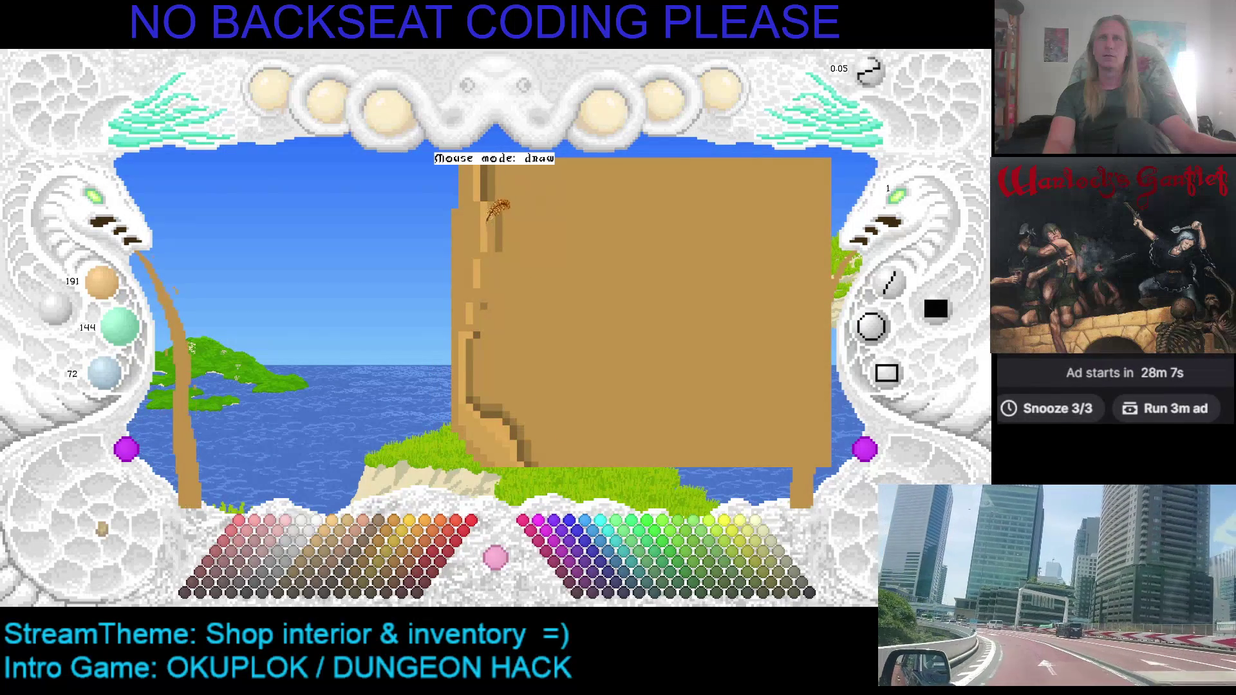
{"action": "key", "text": "ctrl+z"}
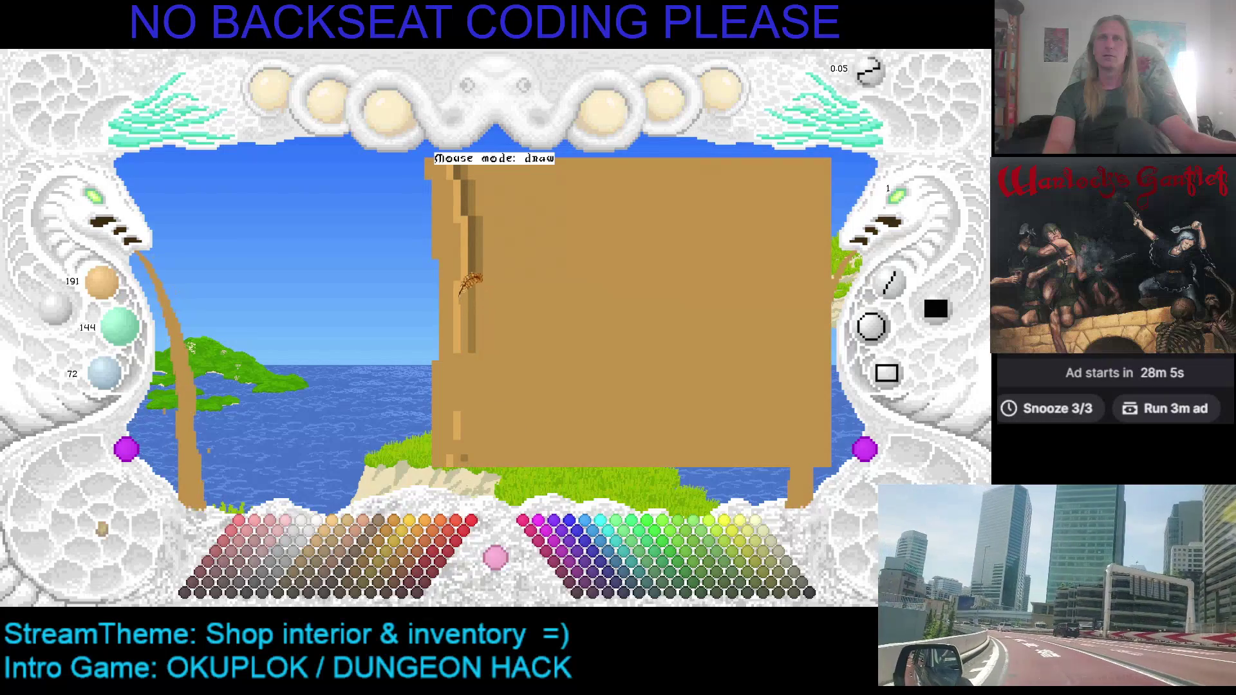
{"action": "mouse_move", "coordinate": [469, 255]}
{"action": "left_mouse_down"}
{"action": "mouse_move", "coordinate": [465, 304]}
{"action": "mouse_move", "coordinate": [441, 340]}
{"action": "left_mouse_up"}
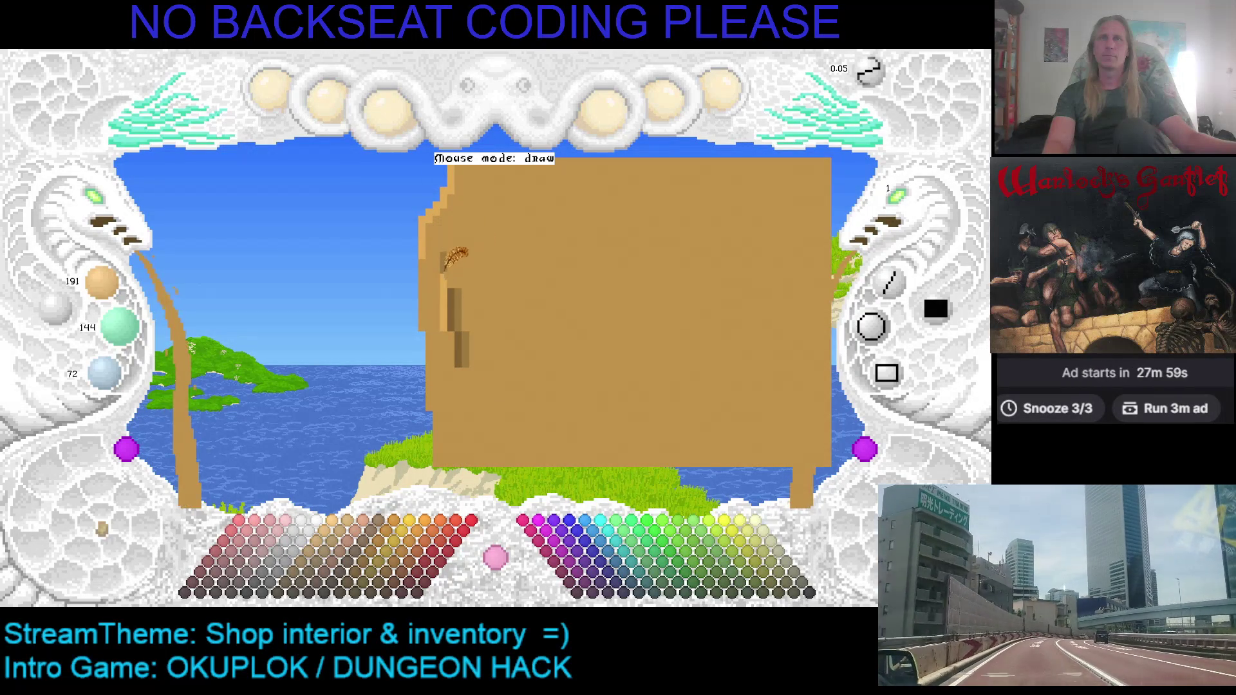
{"action": "left_click_drag", "start_coordinate": [442, 270], "coordinate": [462, 329]}
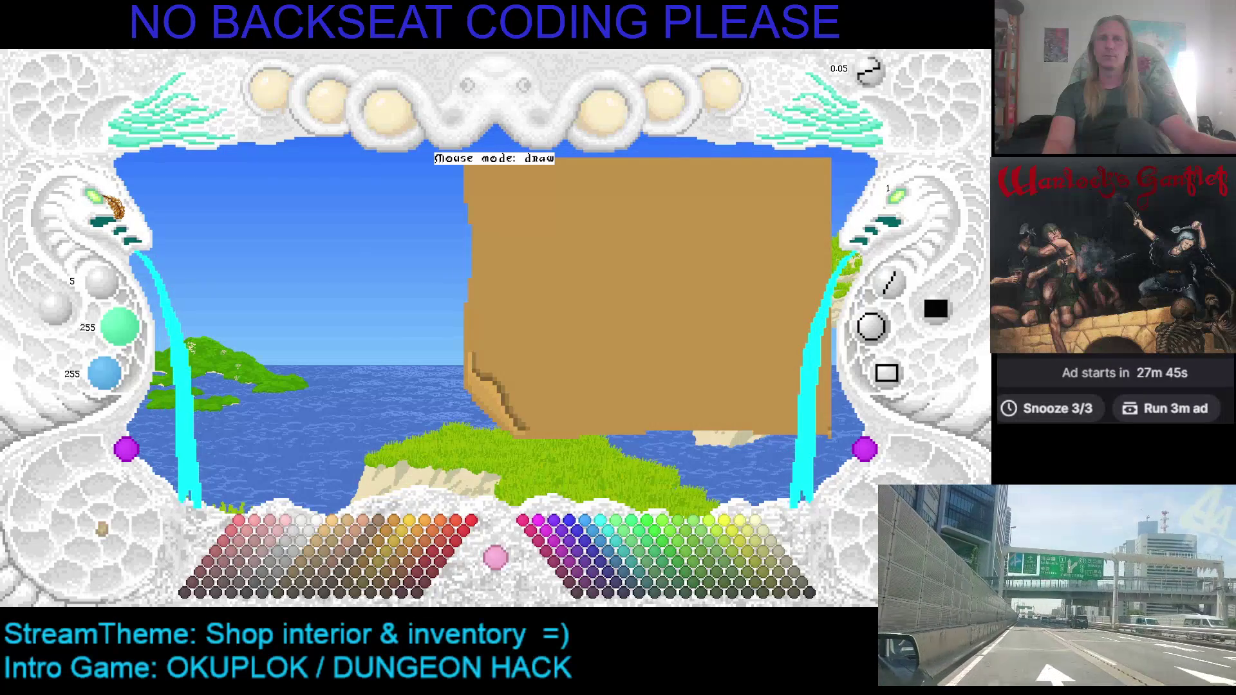
Toggle between close-up and actual-size views, save the ShoppeTable sprite, and shift the view left
{"action": "left_click", "coordinate": [103, 200]}
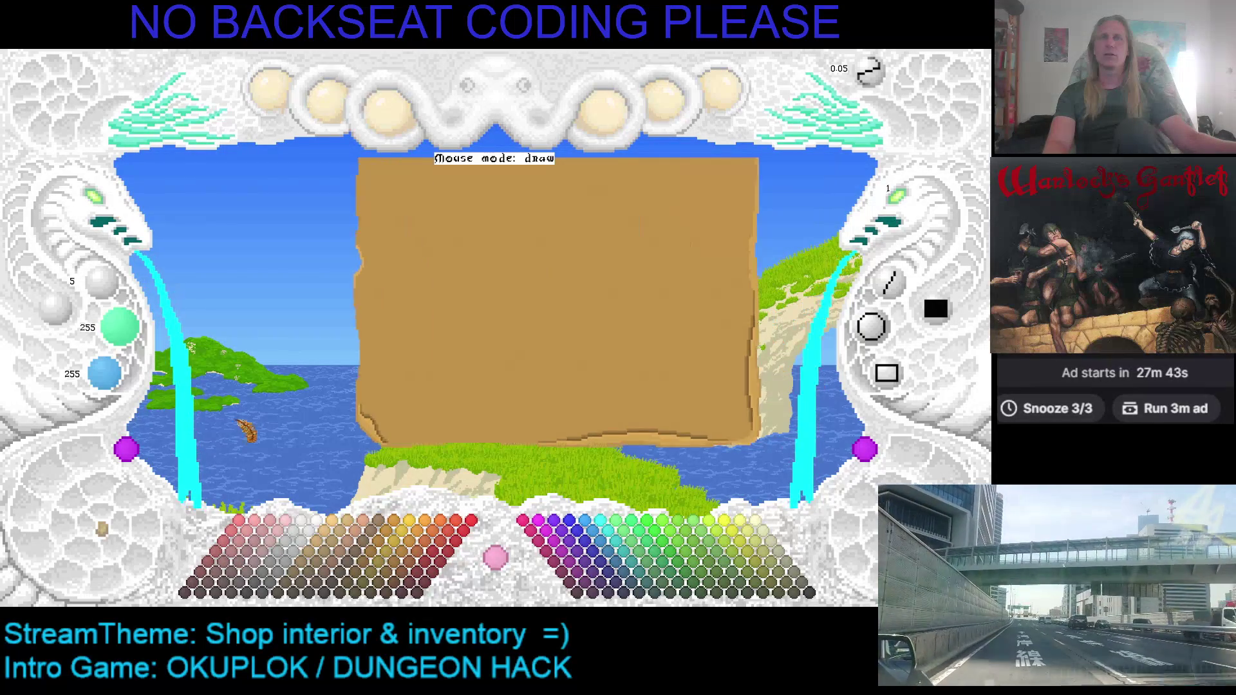
{"action": "left_click", "coordinate": [99, 200]}
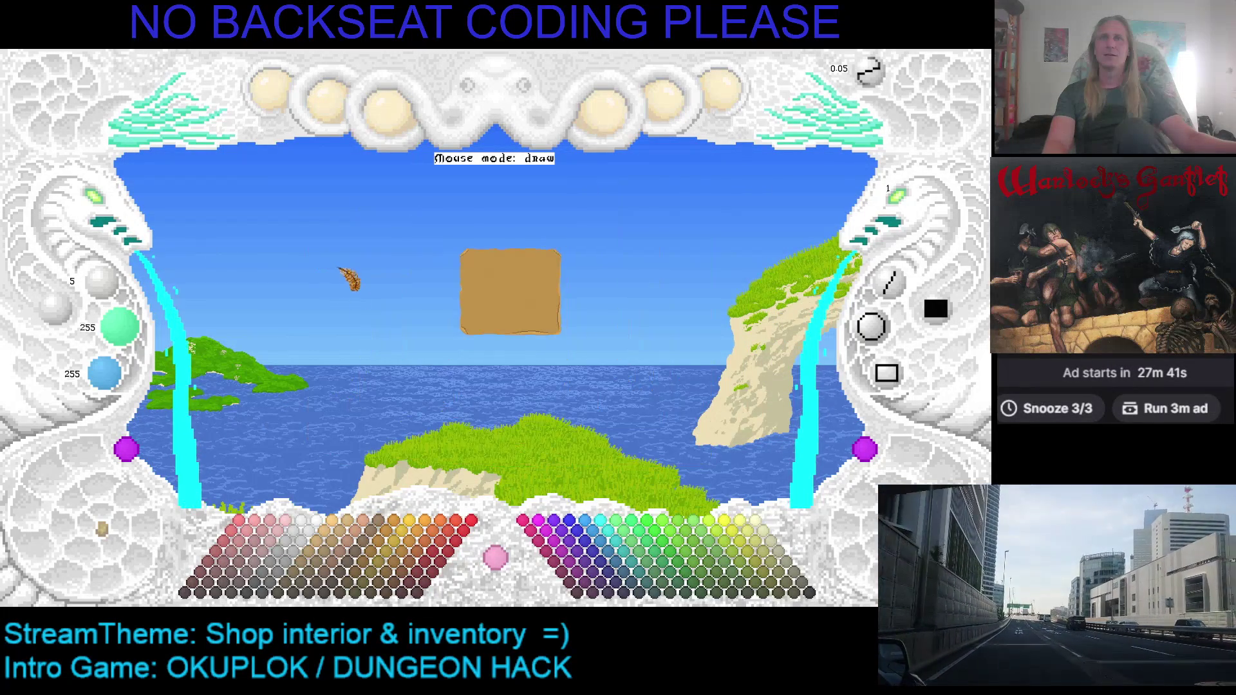
{"action": "left_click", "coordinate": [111, 215]}
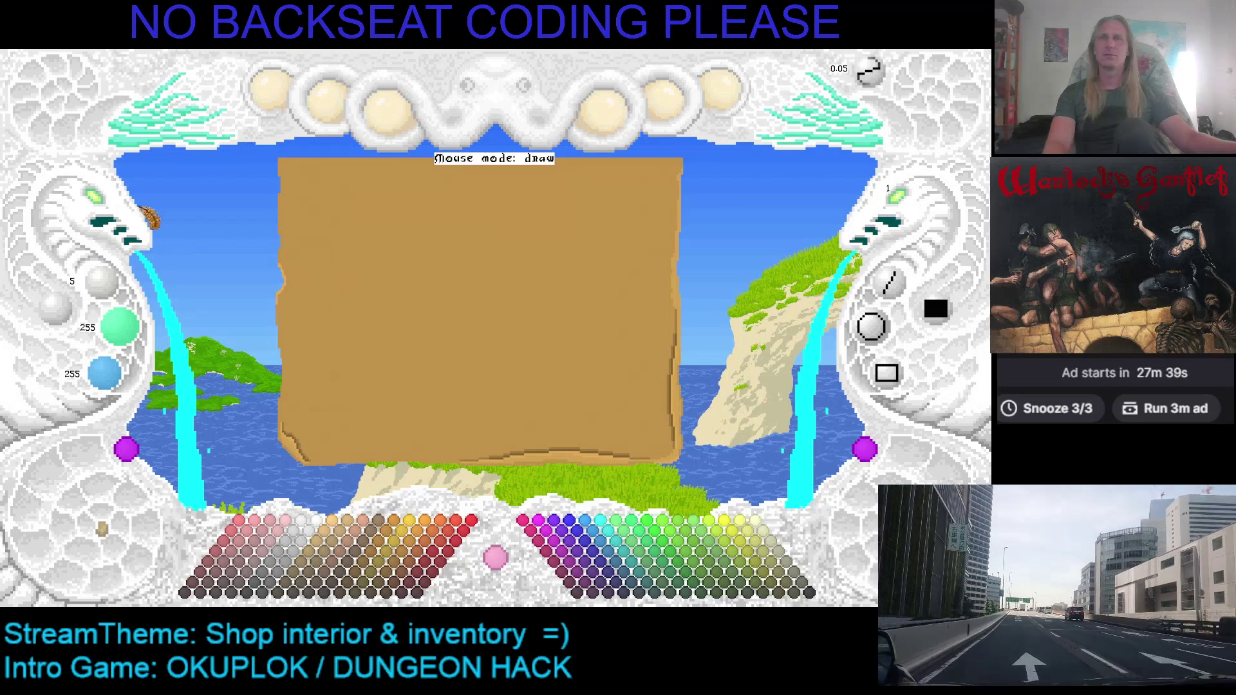
{"action": "left_click", "coordinate": [110, 209]}
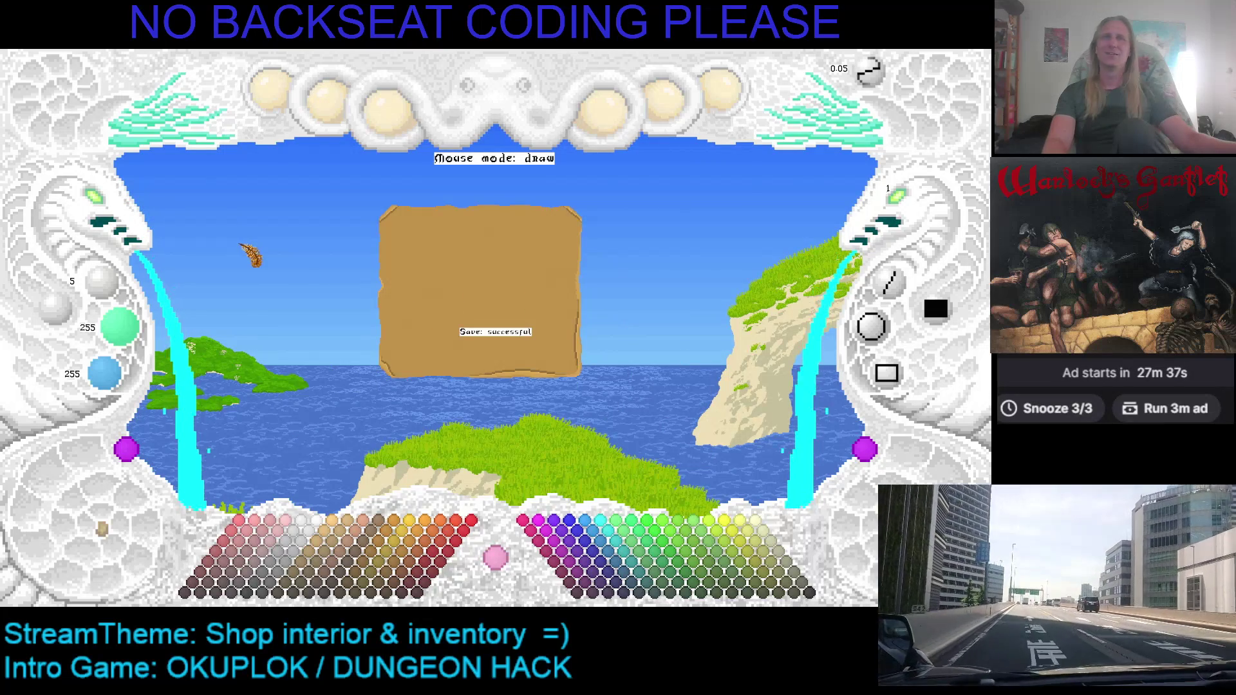
{"action": "left_click_drag", "start_coordinate": [372, 264], "coordinate": [351, 258]}
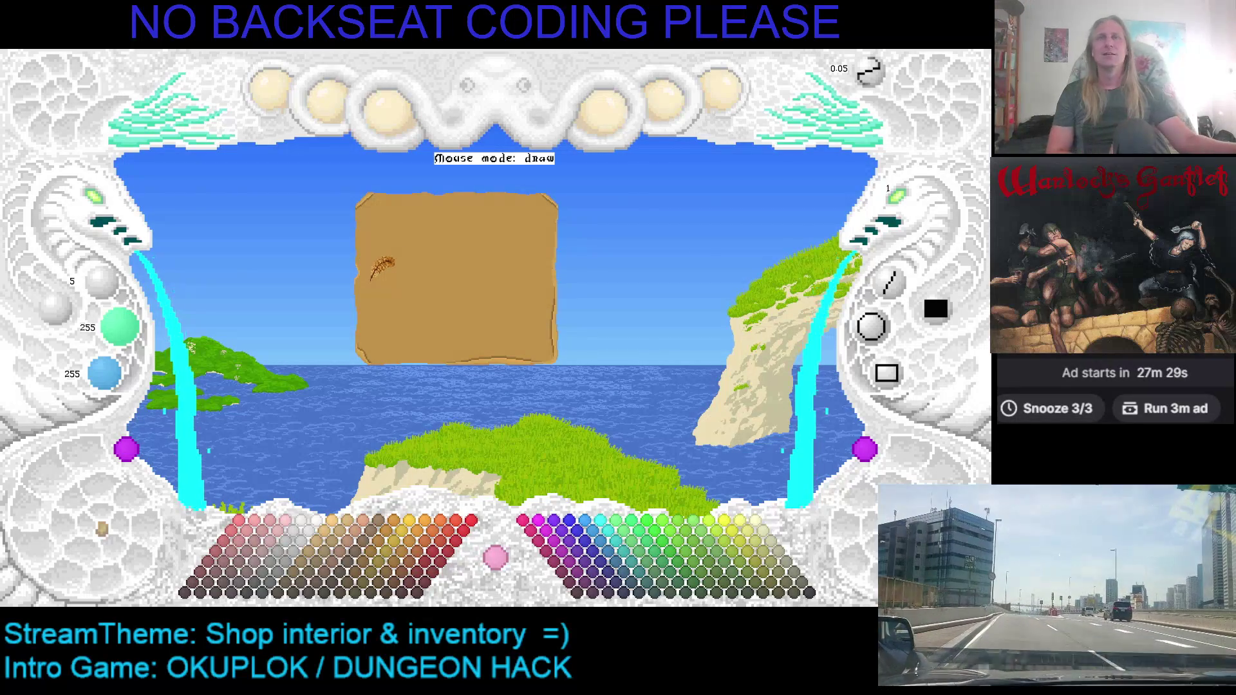
{"action": "left_click_drag", "start_coordinate": [441, 230], "coordinate": [371, 227]}
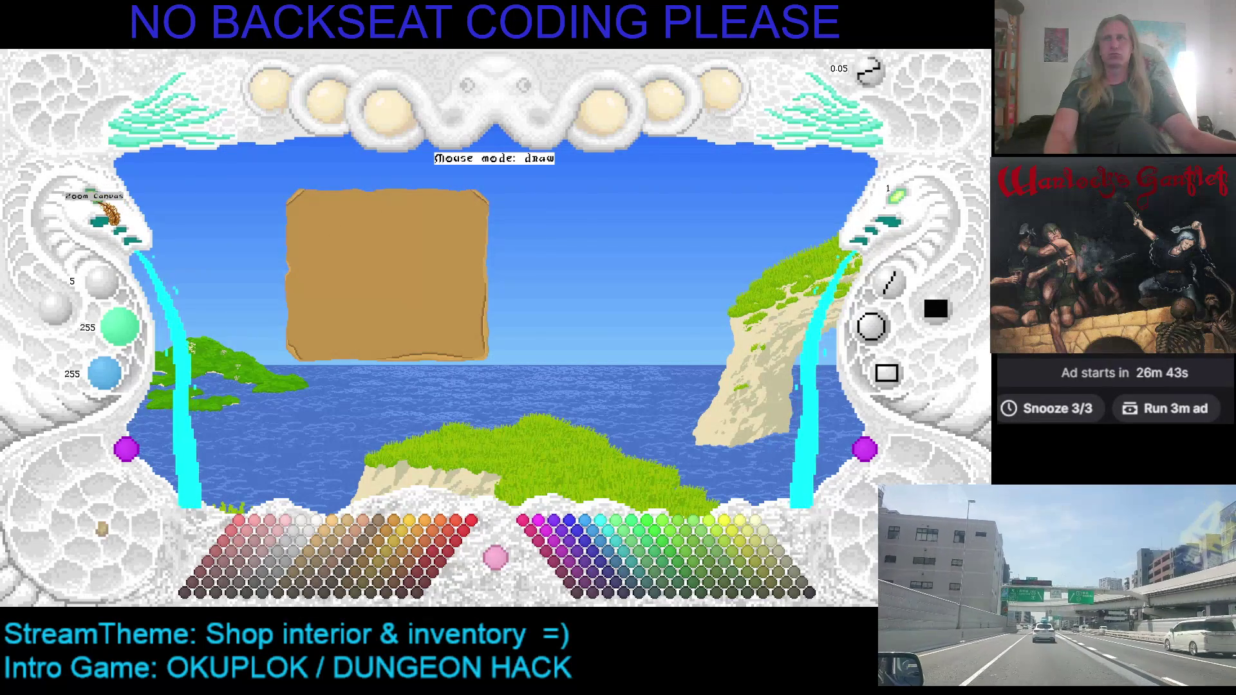
Enlarge the canvas, sample the darker tan, and paint along the table's jagged left edge
{"action": "left_click", "coordinate": [115, 196]}
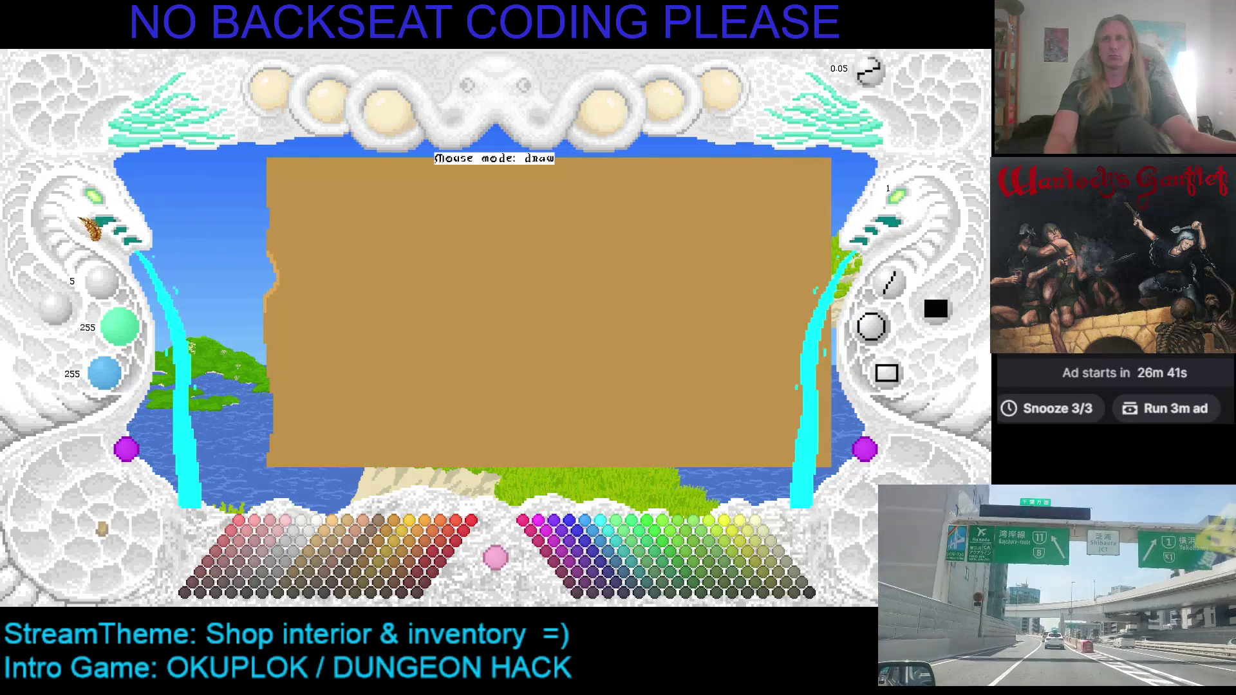
{"action": "left_click", "coordinate": [96, 205]}
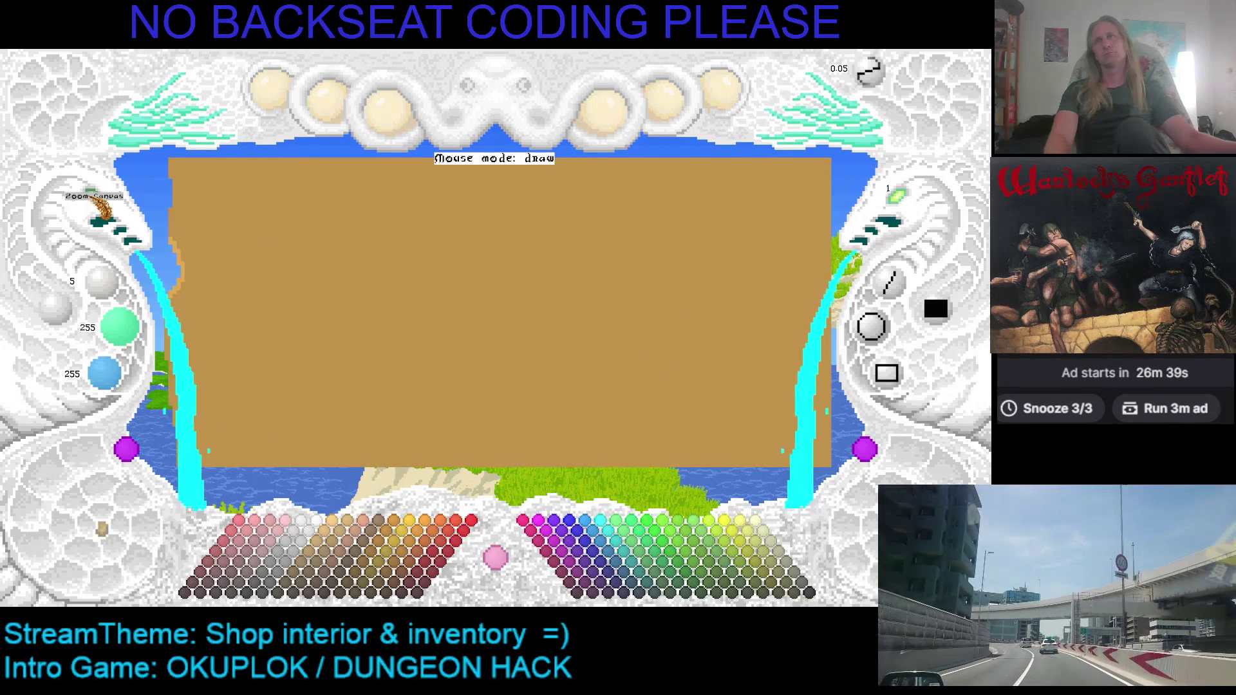
{"action": "right_click", "coordinate": [515, 287]}
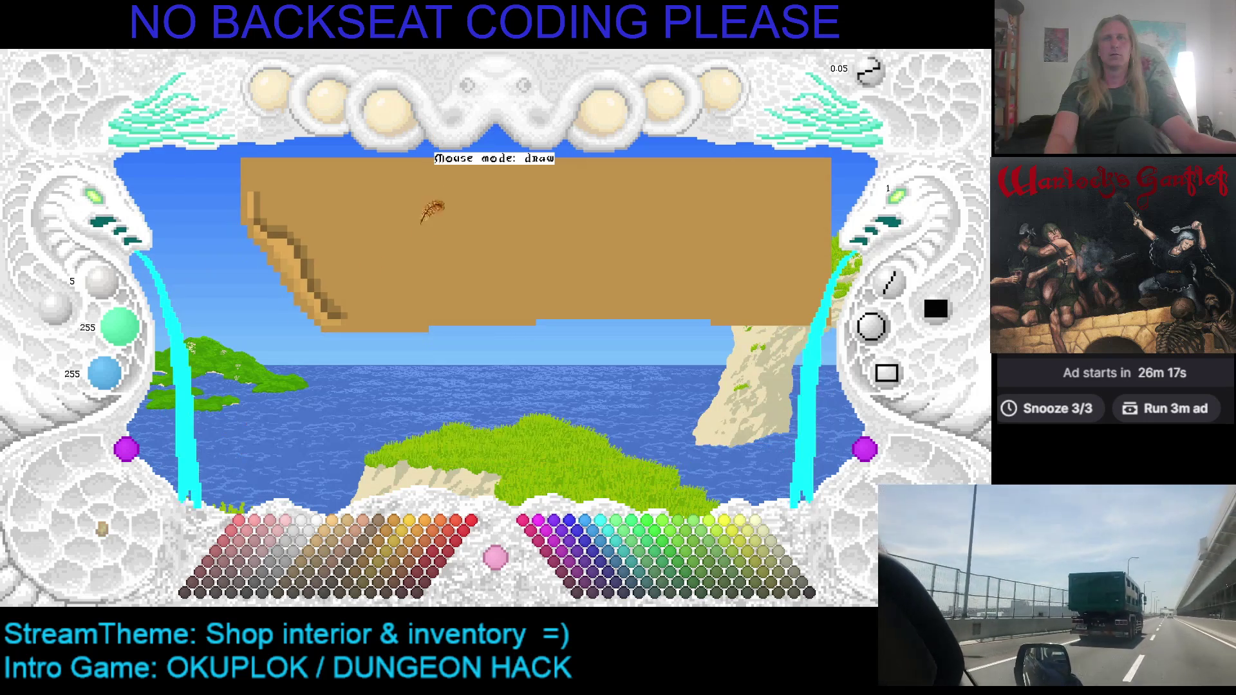
{"action": "right_click", "coordinate": [348, 256]}
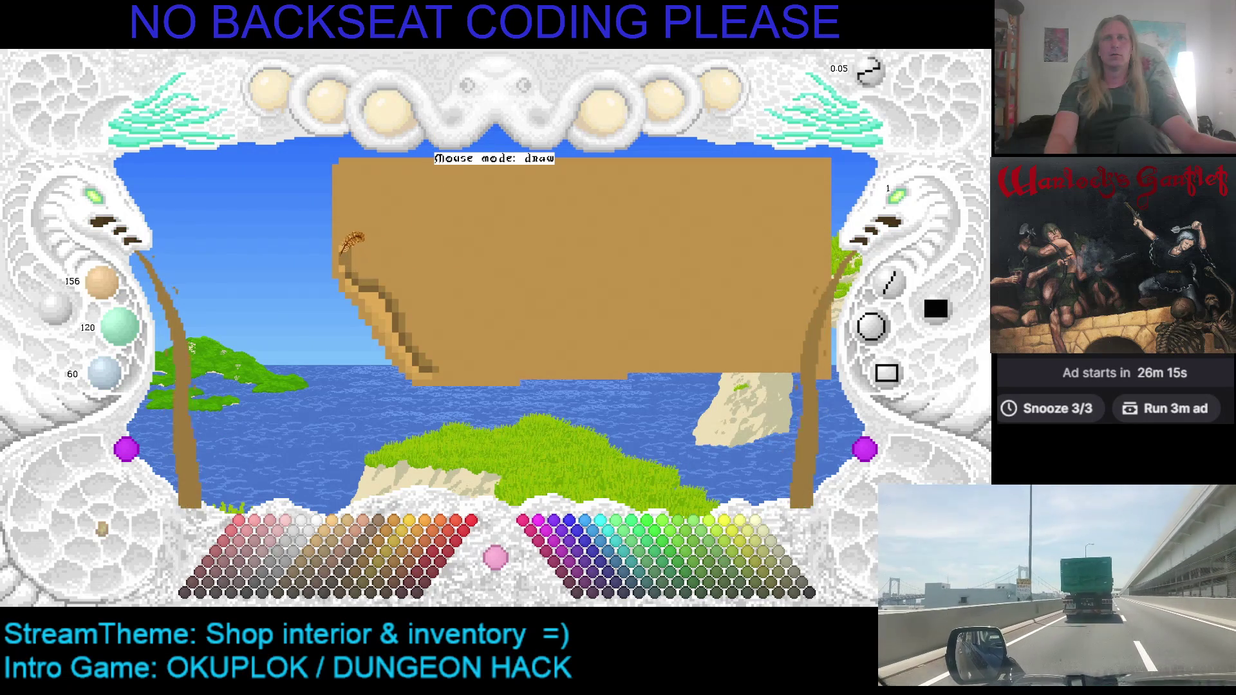
{"action": "left_click_drag", "start_coordinate": [341, 251], "coordinate": [430, 367]}
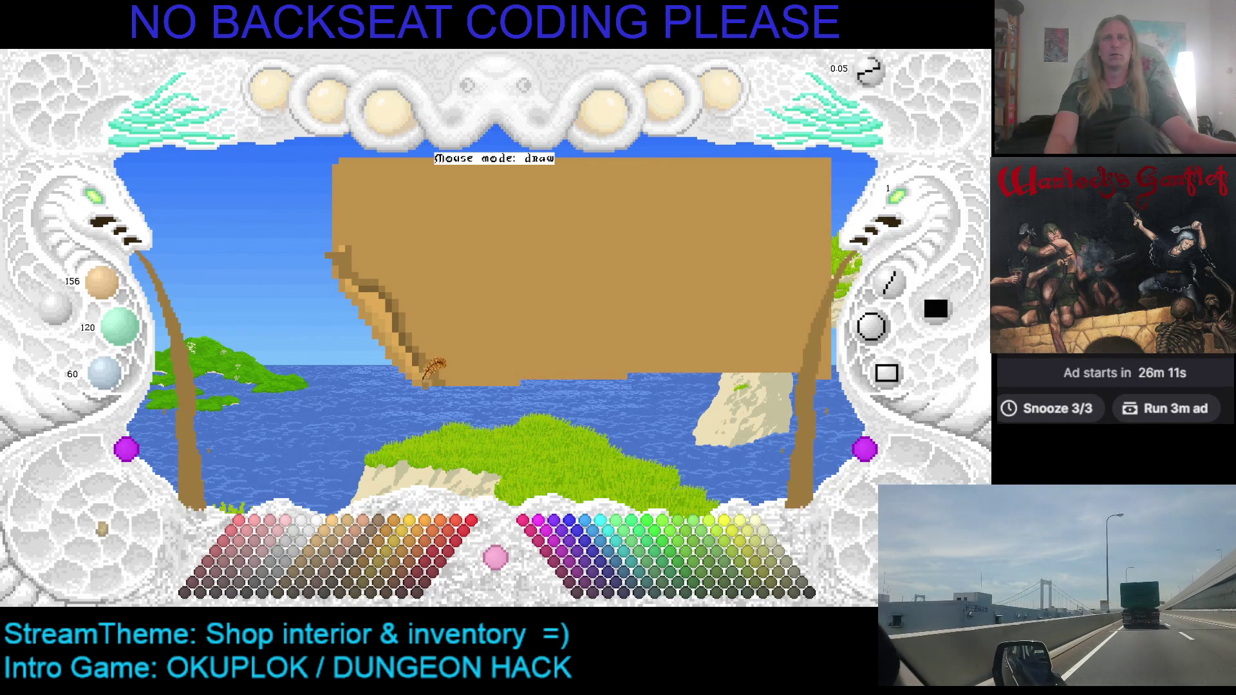
Sample lighter tan shades and widen the table outline toward the left
{"action": "right_click", "coordinate": [422, 364]}
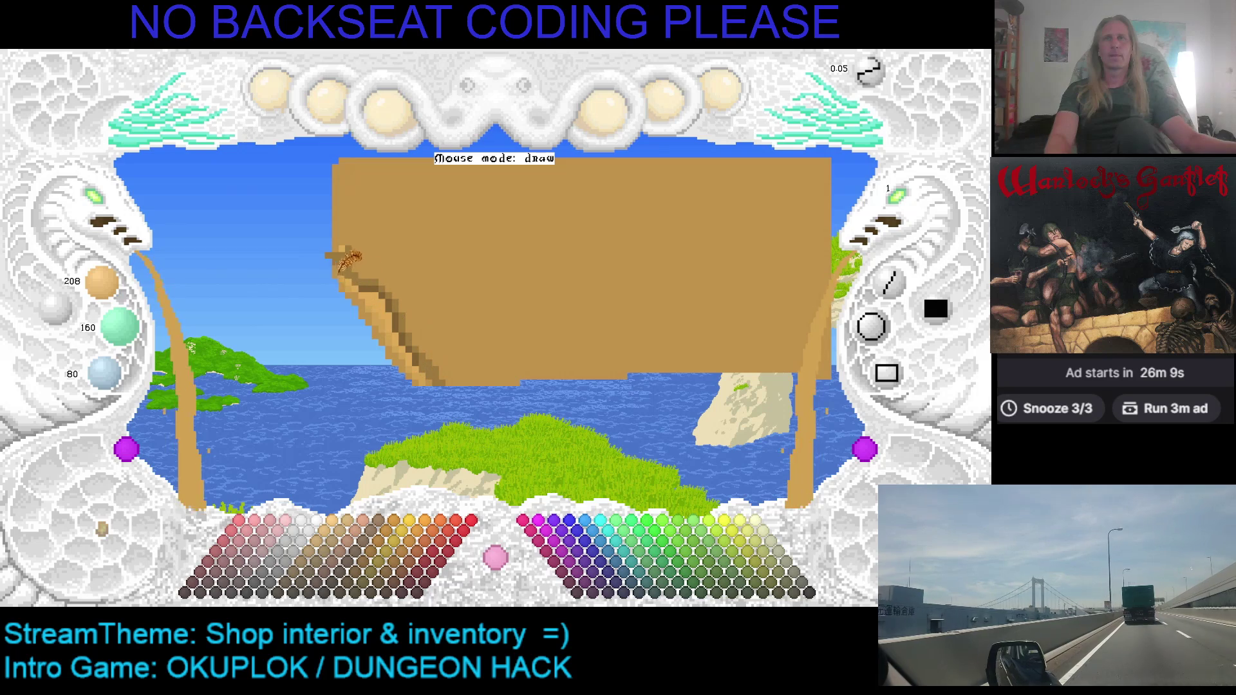
{"action": "right_click", "coordinate": [357, 283]}
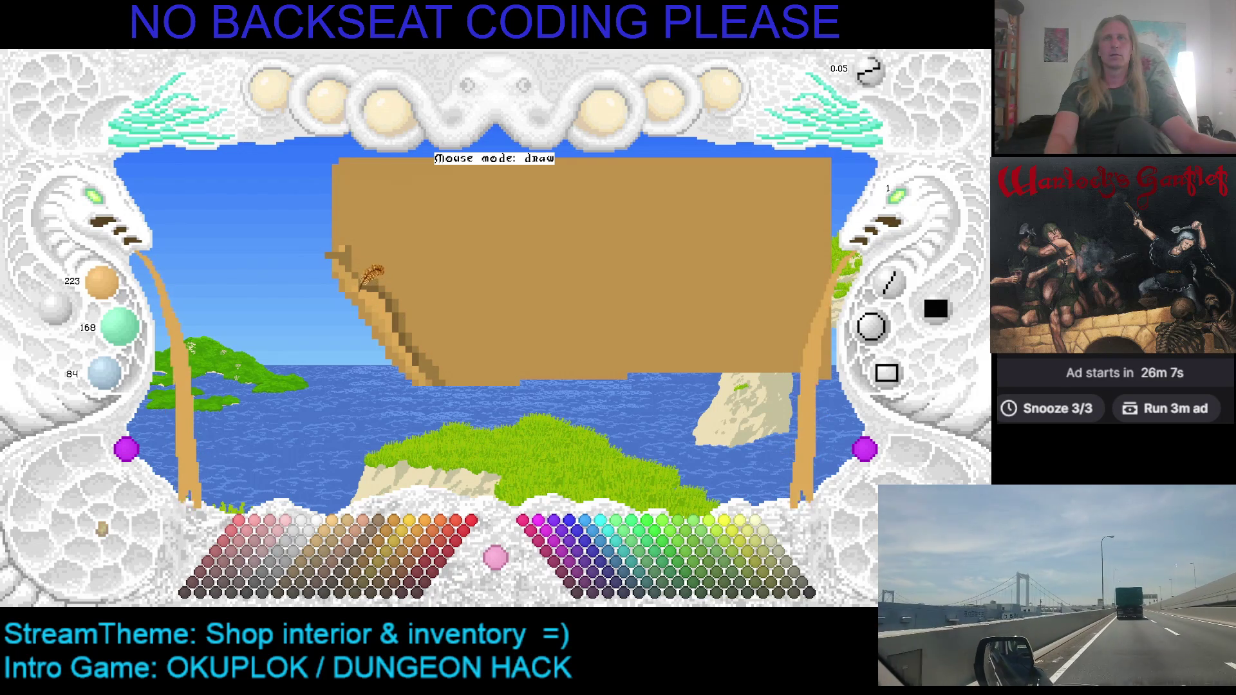
{"action": "right_click", "coordinate": [364, 273]}
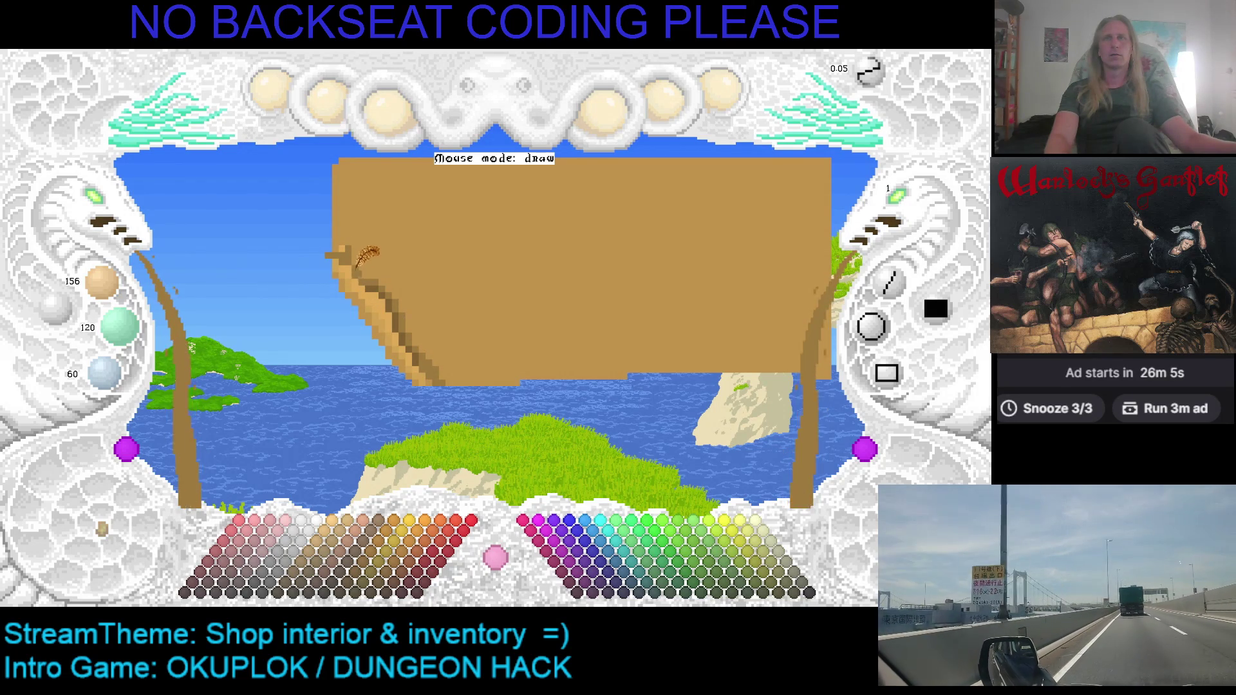
{"action": "right_click", "coordinate": [353, 252]}
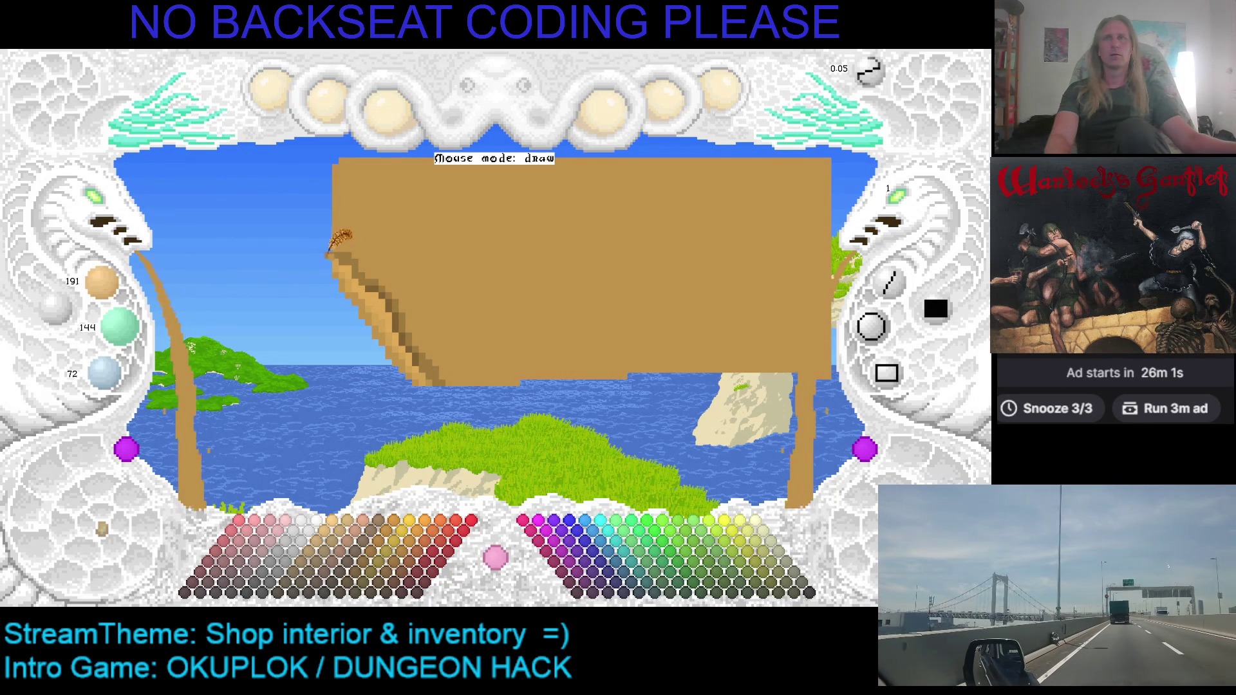
{"action": "right_click", "coordinate": [334, 251]}
{"action": "right_click", "coordinate": [337, 251]}
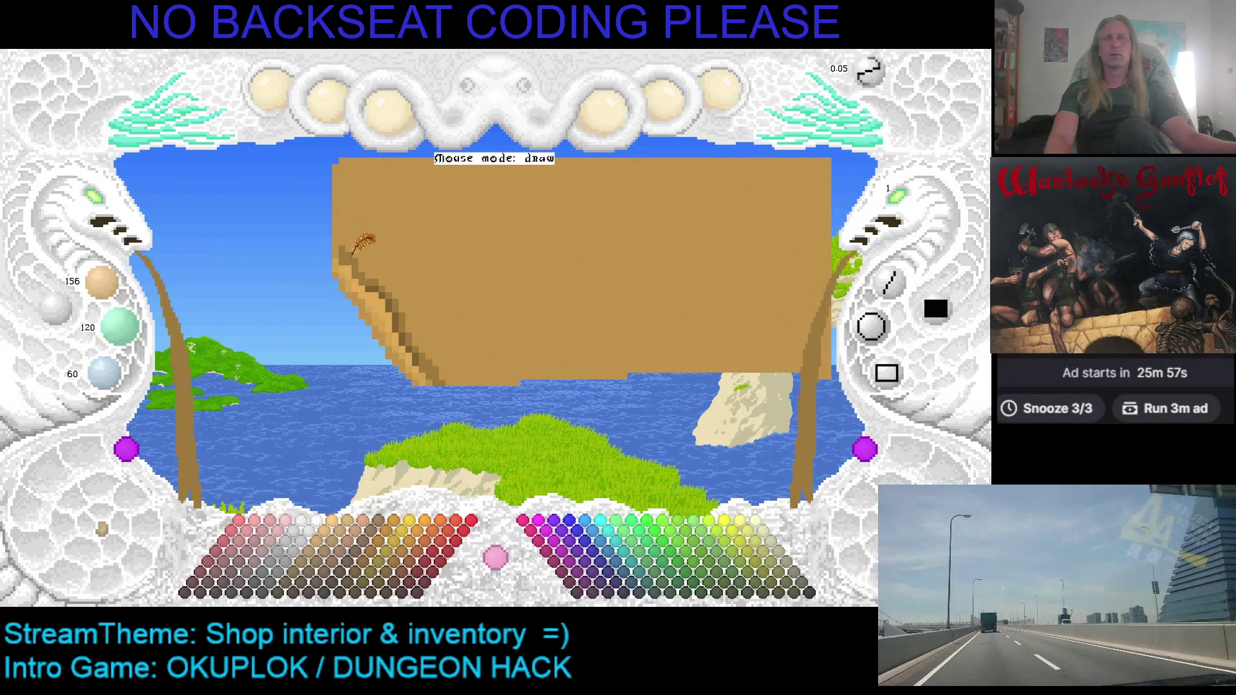
{"action": "right_click", "coordinate": [338, 256]}
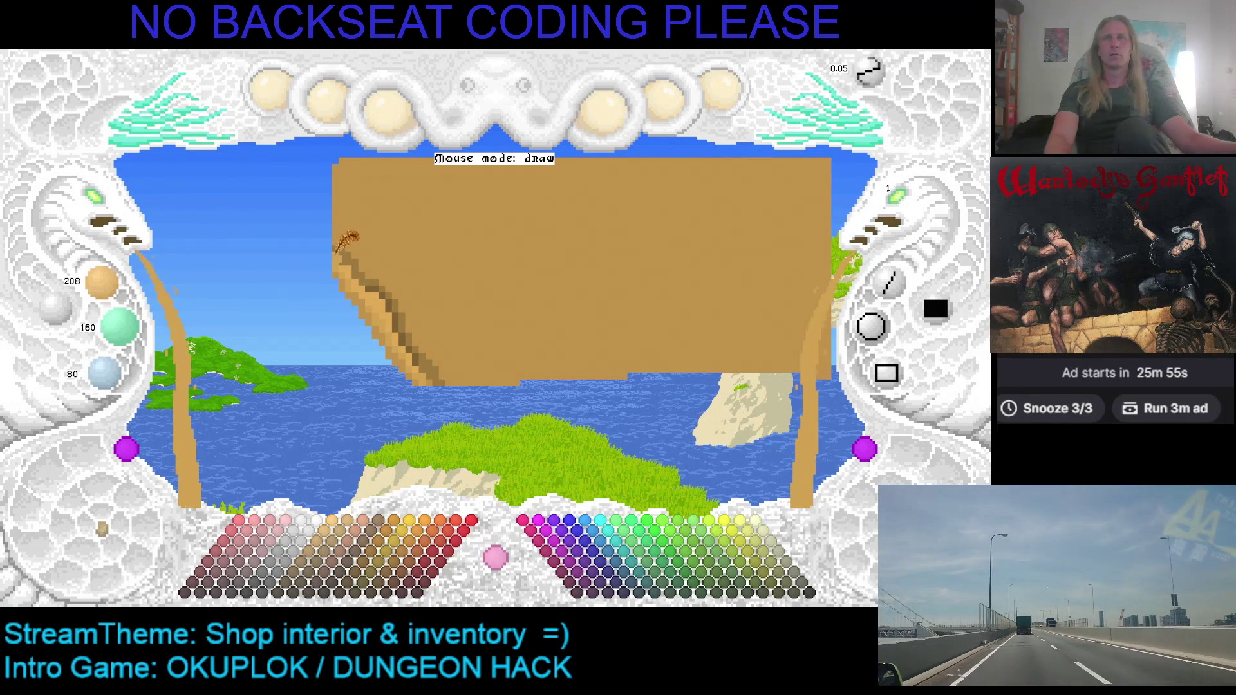
{"action": "left_click_drag", "start_coordinate": [463, 329], "coordinate": [430, 352]}
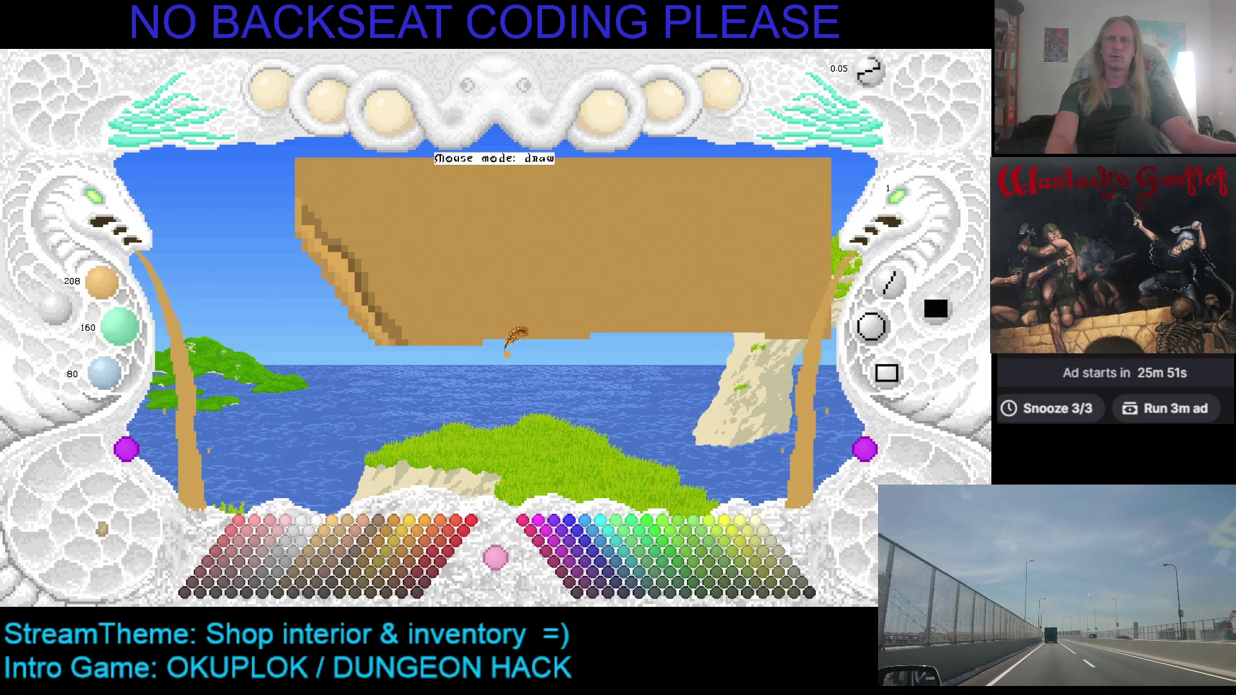
{"action": "mouse_move", "coordinate": [483, 316]}
{"action": "left_mouse_down"}
{"action": "mouse_move", "coordinate": [395, 332]}
{"action": "mouse_move", "coordinate": [320, 274]}
{"action": "left_mouse_up"}
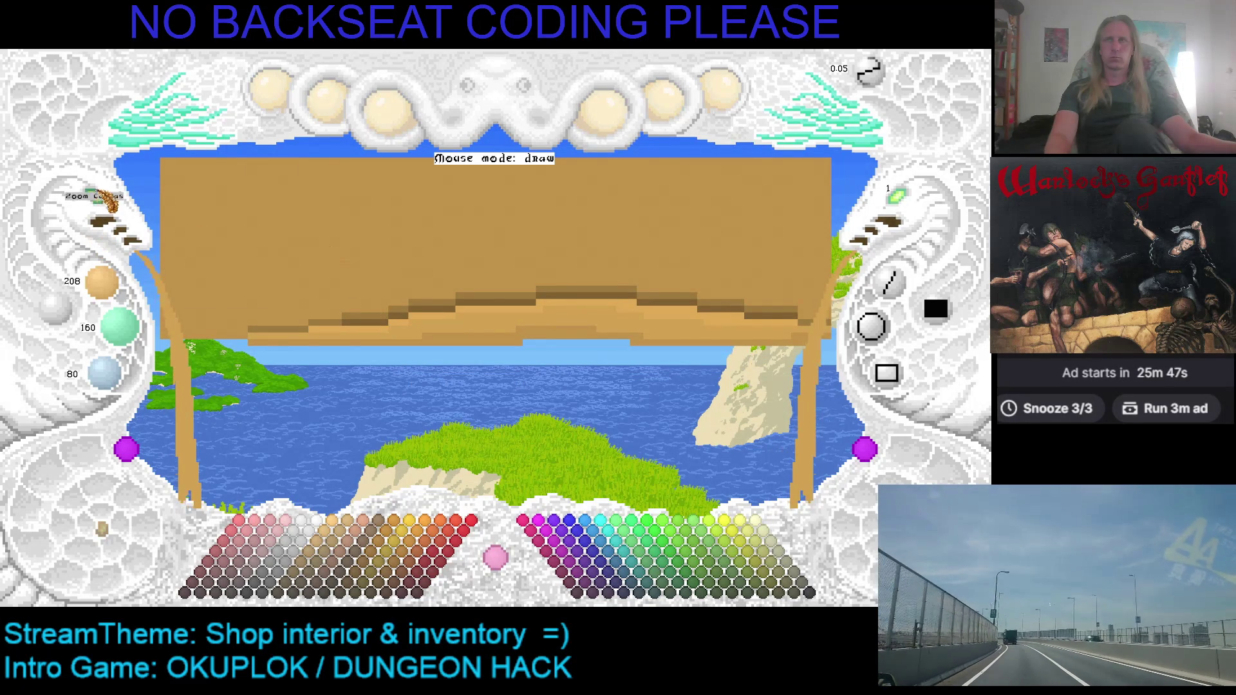
Redraw the table's right edge and stepped bottom, then clear the stray purple dots below it
{"action": "left_click_drag", "start_coordinate": [320, 274], "coordinate": [482, 354]}
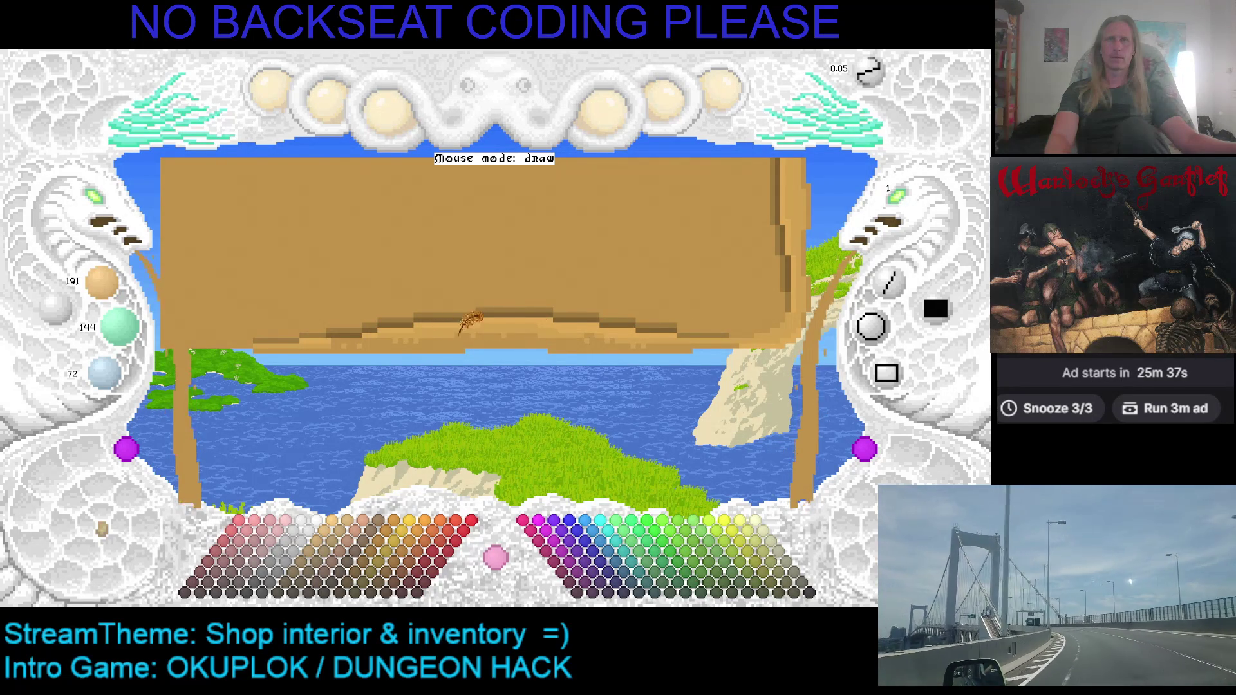
{"action": "left_click", "coordinate": [431, 358]}
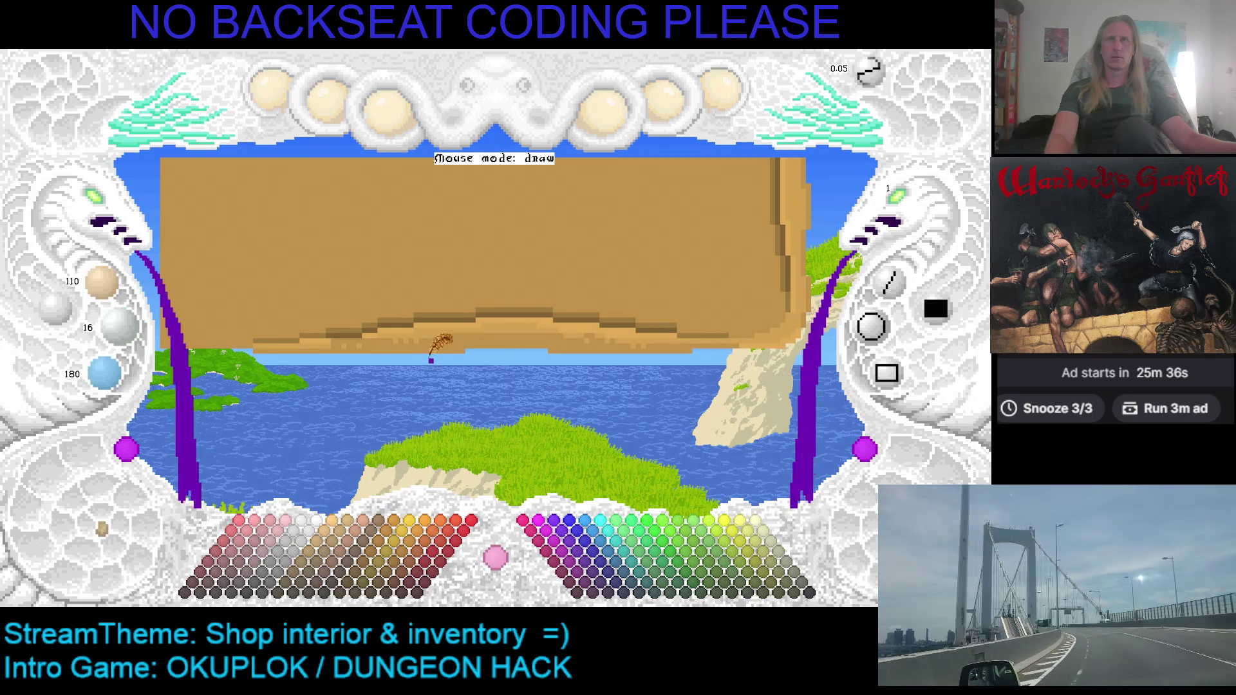
{"action": "left_click", "coordinate": [473, 351]}
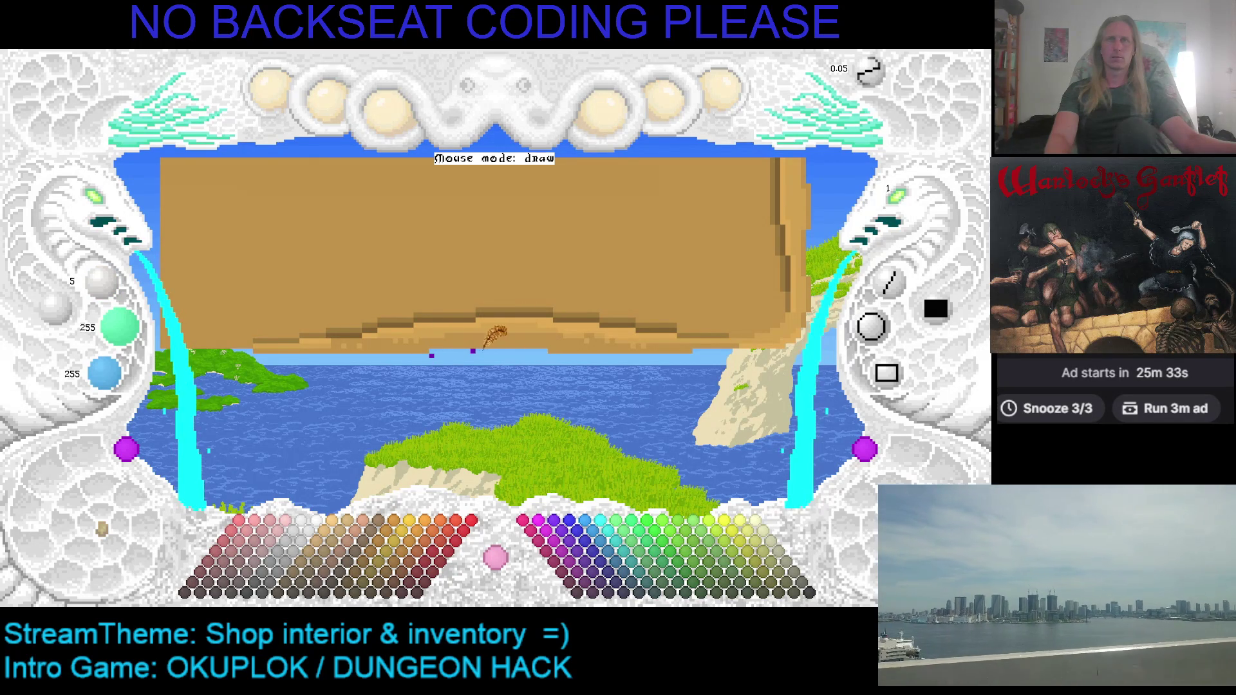
{"action": "right_click", "coordinate": [473, 352]}
{"action": "right_click", "coordinate": [431, 356]}
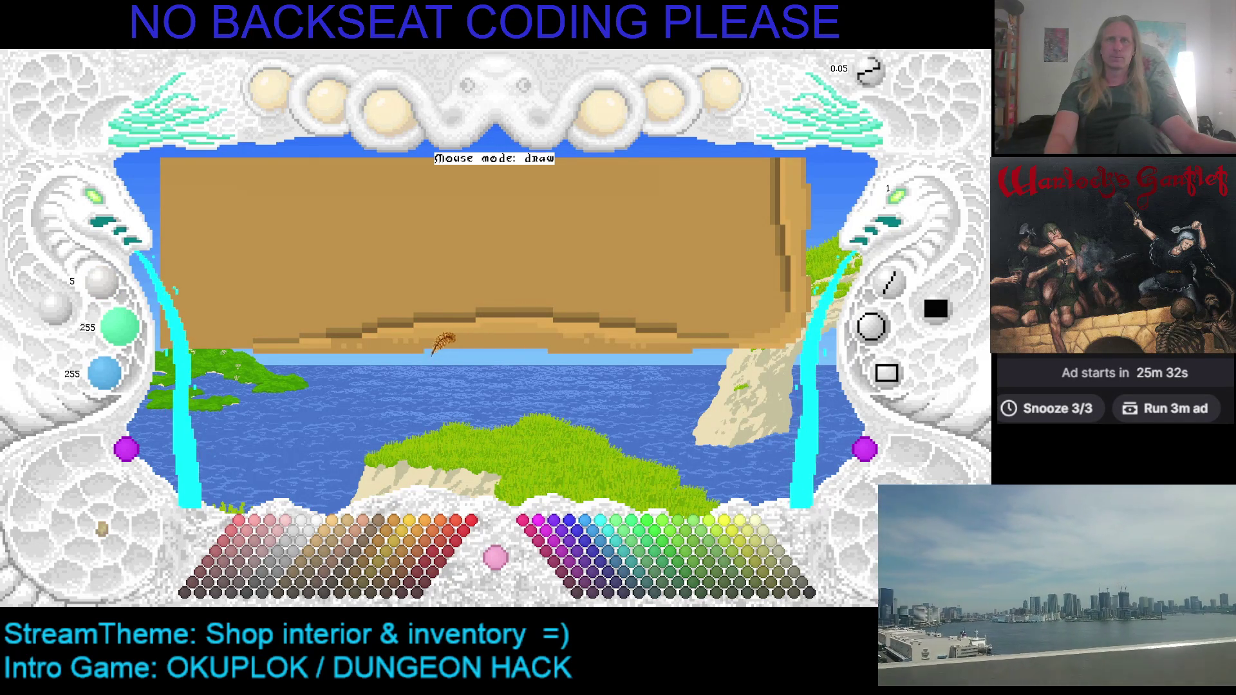
{"action": "left_click", "coordinate": [492, 343]}
{"action": "left_click", "coordinate": [566, 351]}
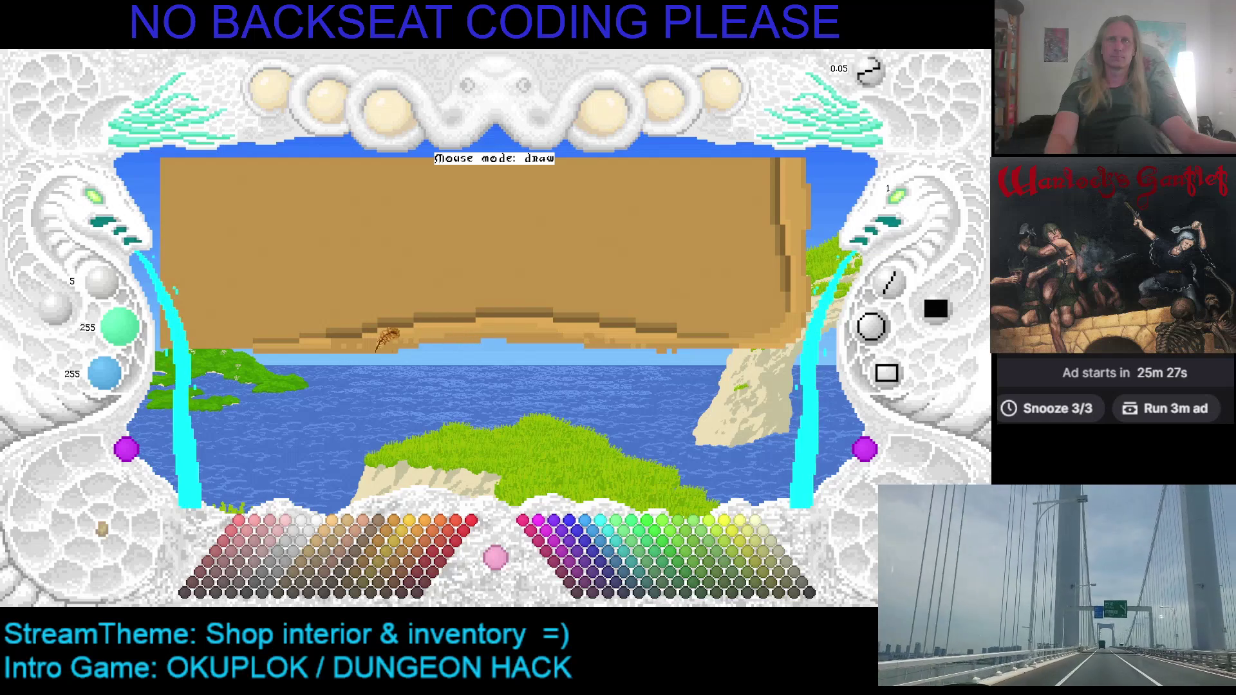
Sample tan shades from the table edge and the light tabletop
{"action": "right_click", "coordinate": [362, 345]}
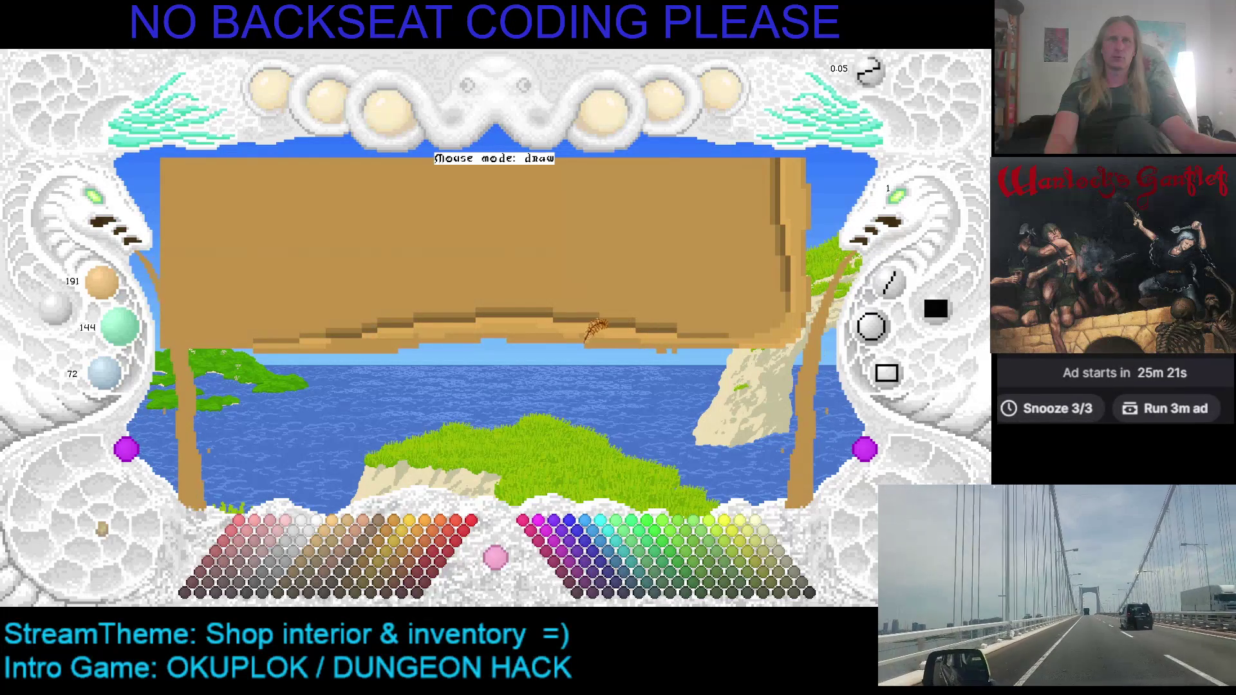
{"action": "key", "text": "c"}
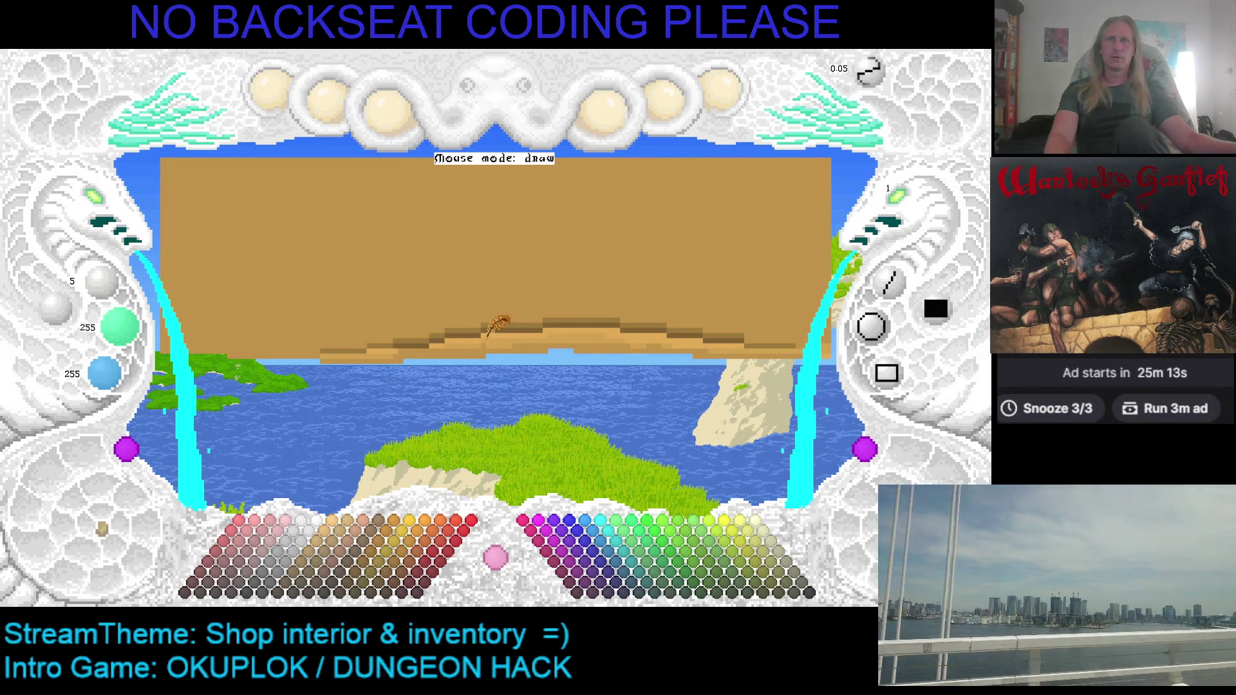
{"action": "right_click", "coordinate": [505, 325]}
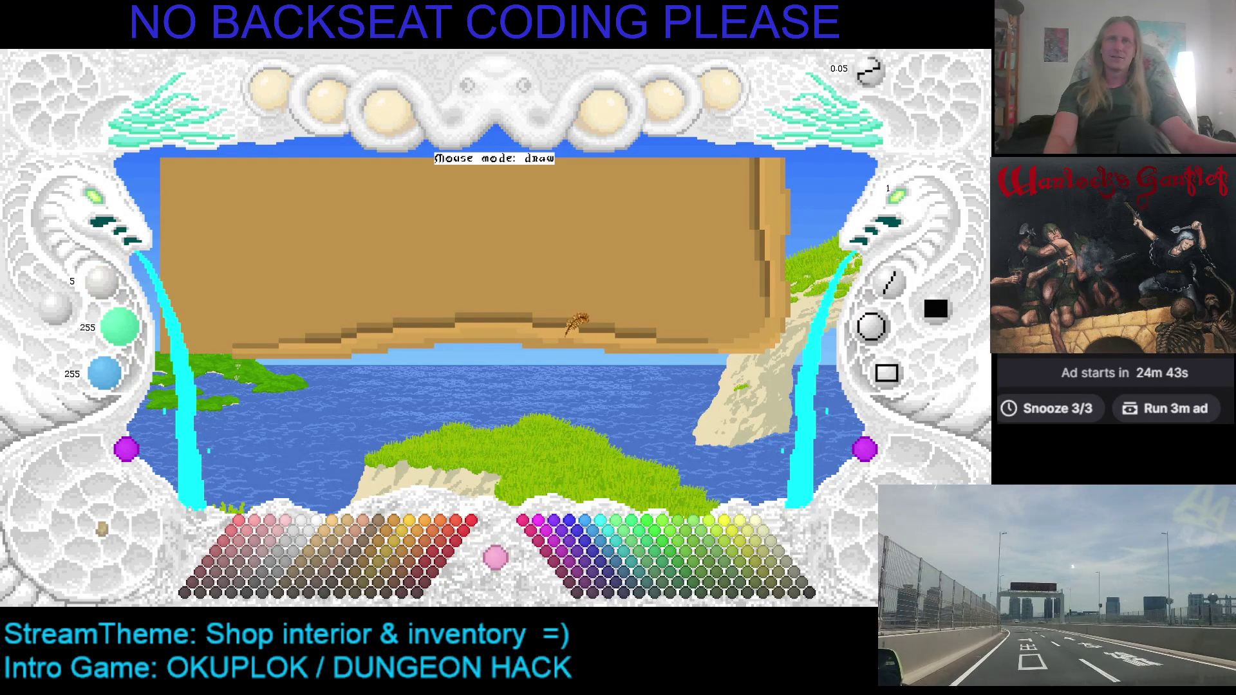
{"action": "right_click", "coordinate": [527, 330]}
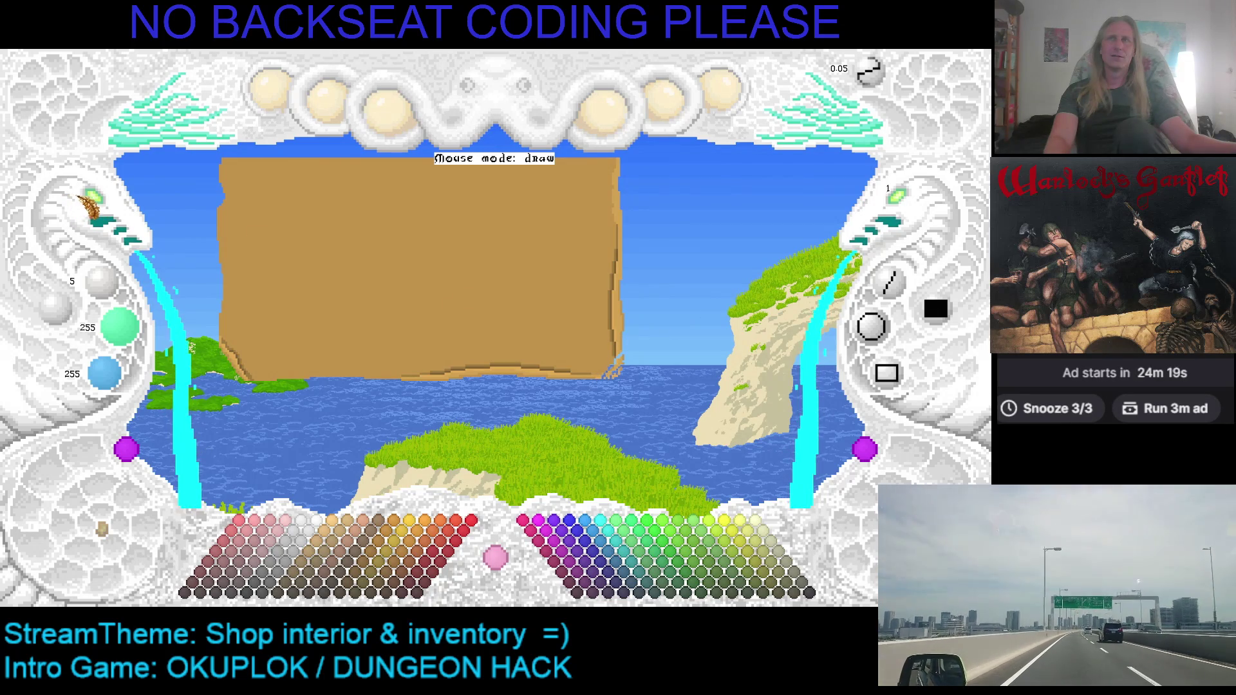
Make the tan rectangle narrower and taller, adjust its right edge, and set brush size 2
{"action": "left_click", "coordinate": [97, 203]}
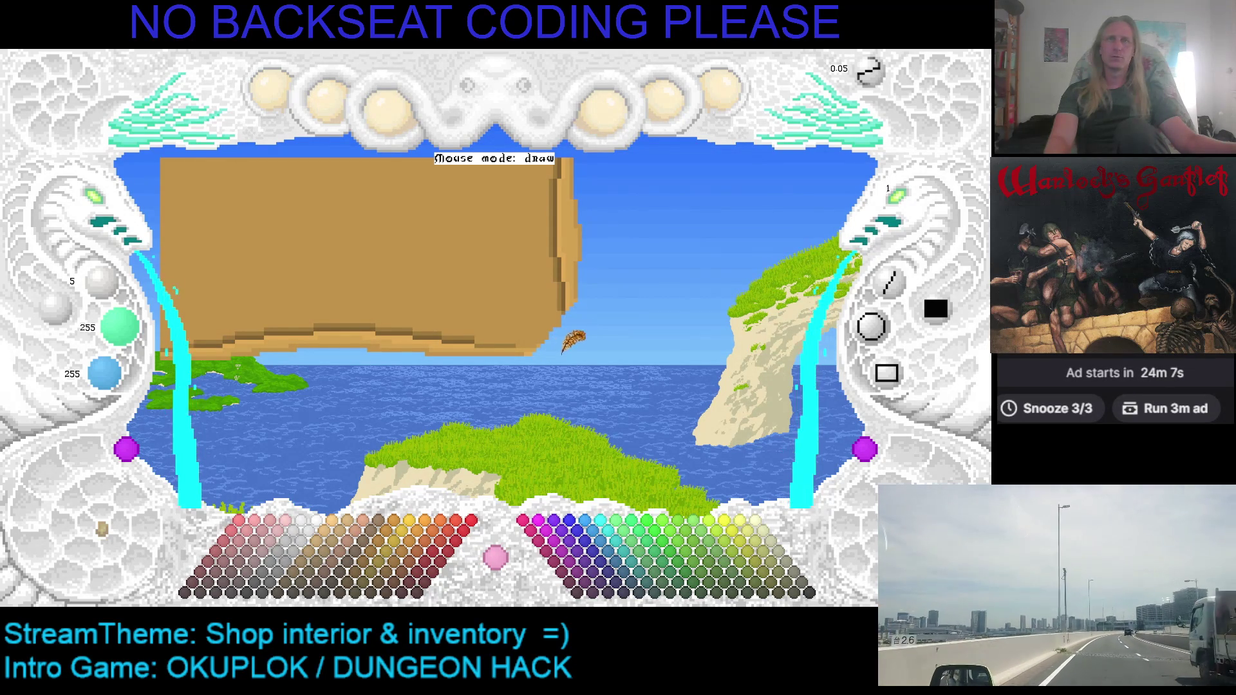
{"action": "mouse_move", "coordinate": [563, 342]}
{"action": "left_mouse_down"}
{"action": "mouse_move", "coordinate": [489, 484]}
{"action": "mouse_move", "coordinate": [521, 415]}
{"action": "mouse_move", "coordinate": [532, 290]}
{"action": "mouse_move", "coordinate": [566, 256]}
{"action": "left_mouse_up"}
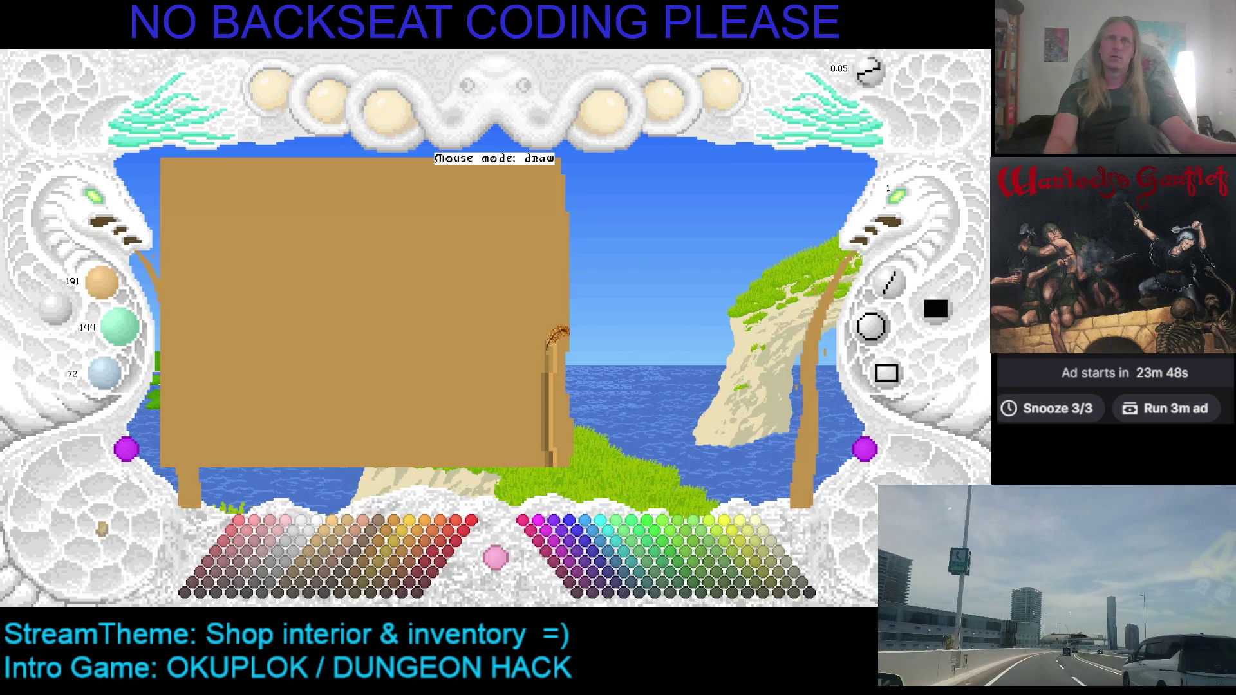
{"action": "left_click_drag", "start_coordinate": [561, 348], "coordinate": [598, 360]}
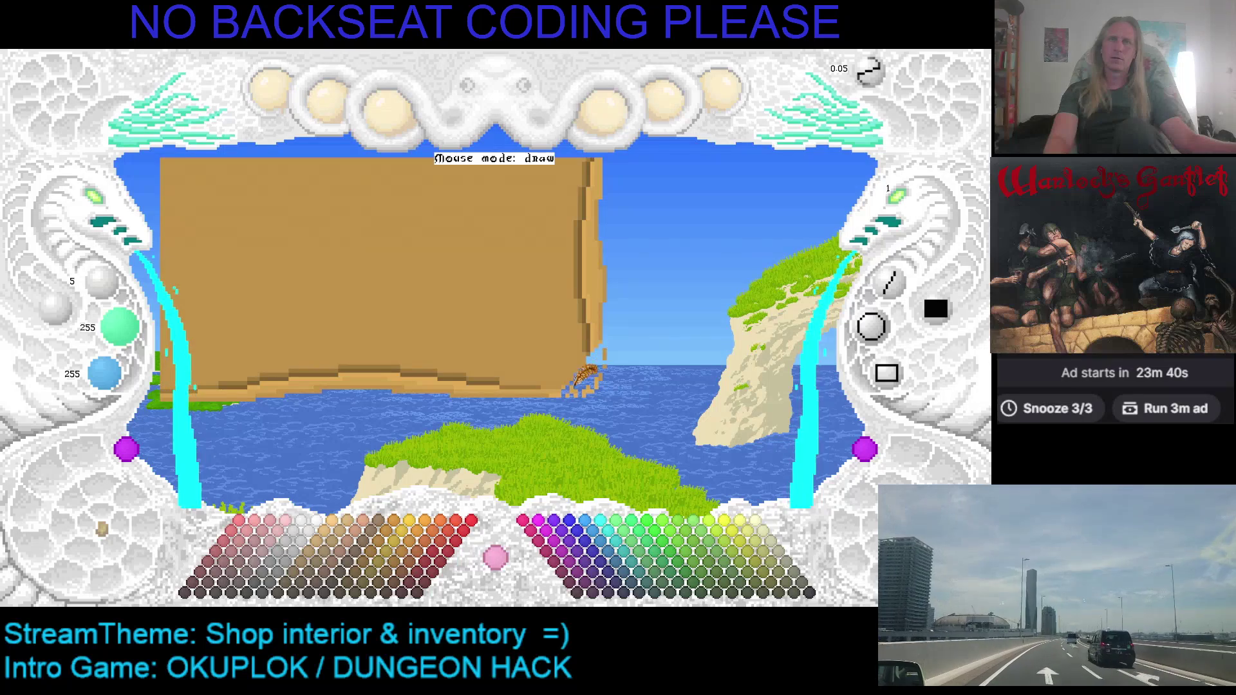
{"action": "left_click", "coordinate": [901, 206]}
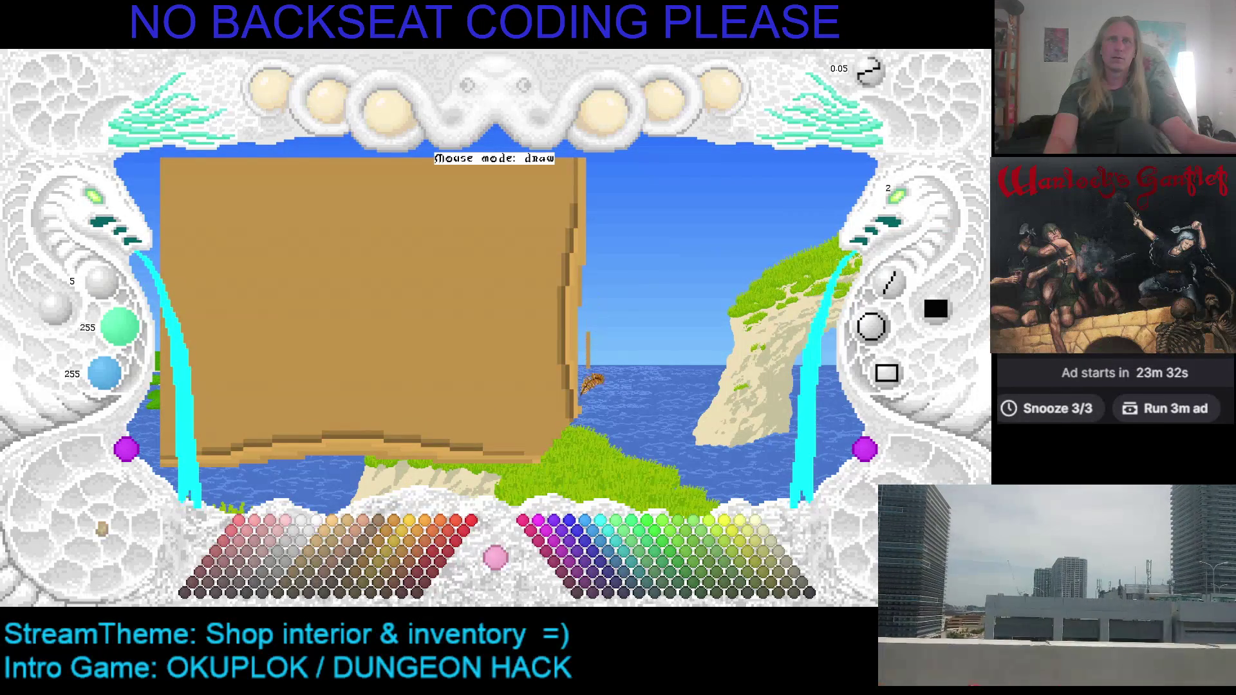
Paint over the dark strip on the table's right edge in panel tan and save the sprite
{"action": "right_click", "coordinate": [569, 315]}
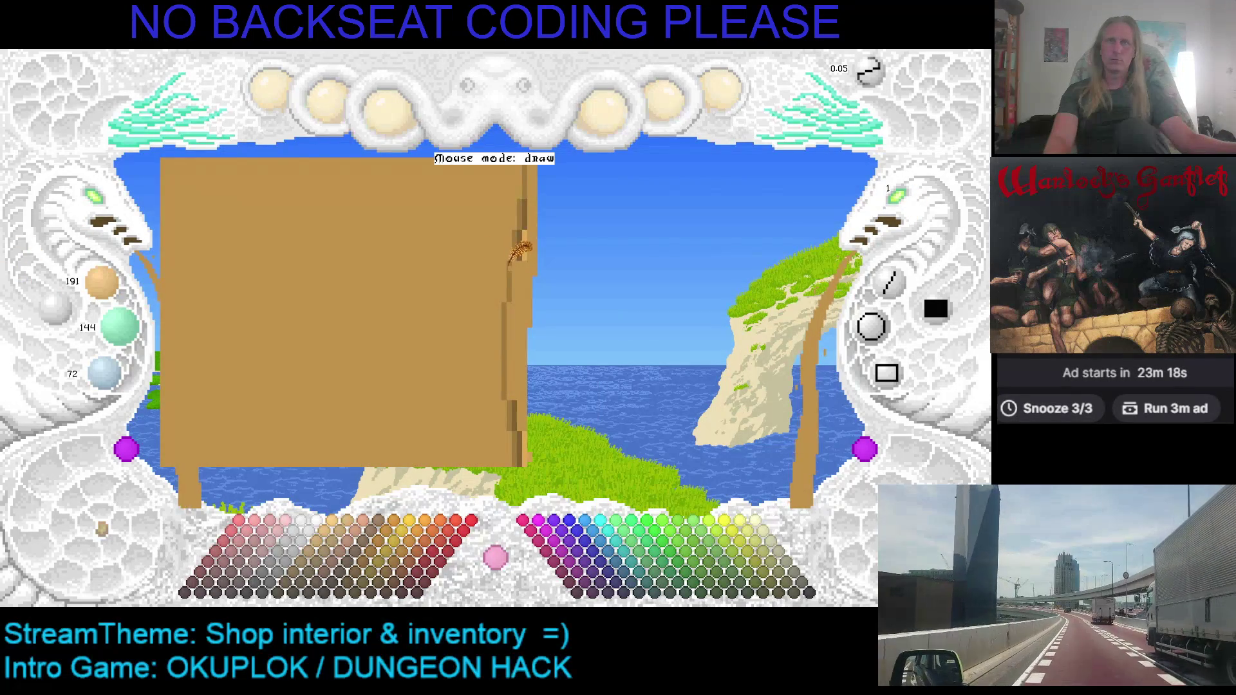
{"action": "mouse_move", "coordinate": [497, 277]}
{"action": "left_mouse_down"}
{"action": "mouse_move", "coordinate": [507, 261]}
{"action": "mouse_move", "coordinate": [497, 394]}
{"action": "left_mouse_up"}
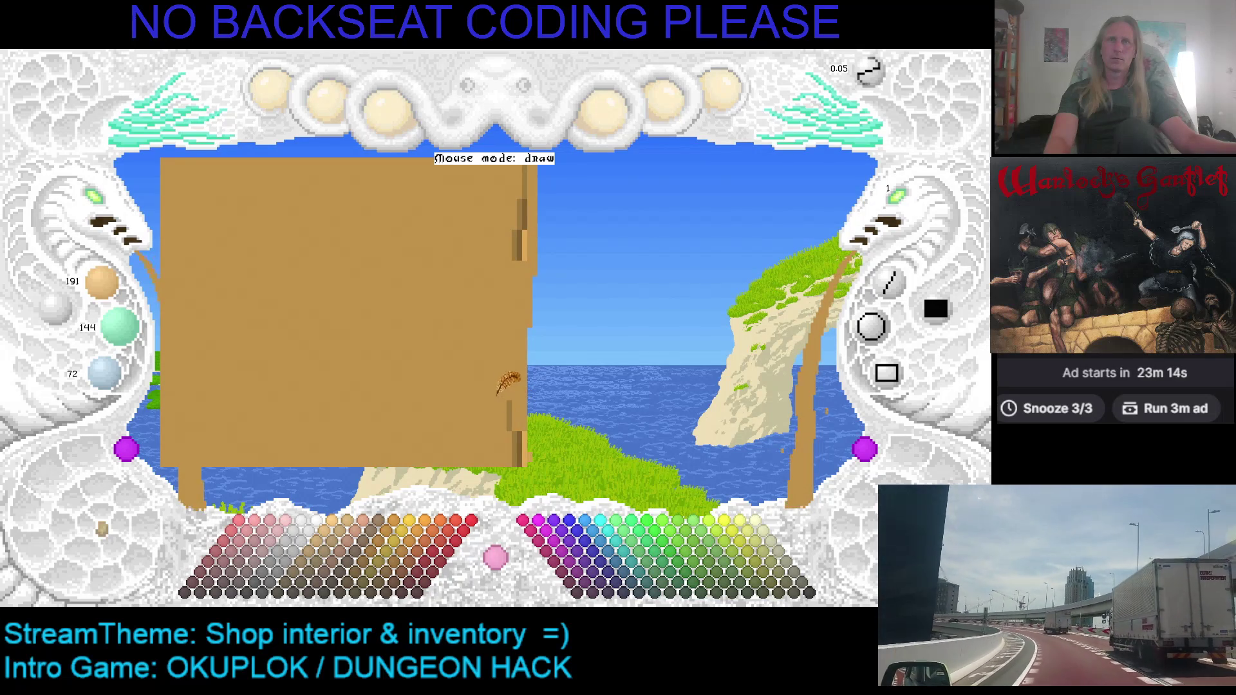
{"action": "key", "text": "ctrl+z"}
{"action": "key", "text": "ctrl+z"}
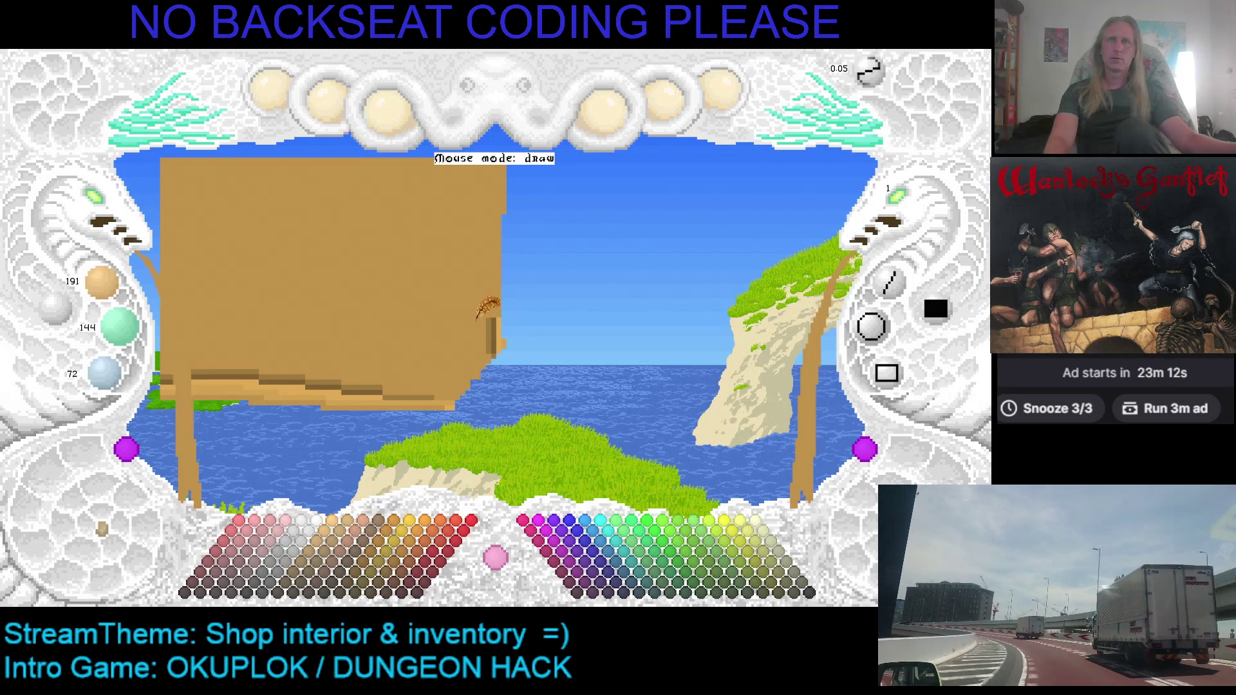
{"action": "left_click_drag", "start_coordinate": [478, 315], "coordinate": [496, 342]}
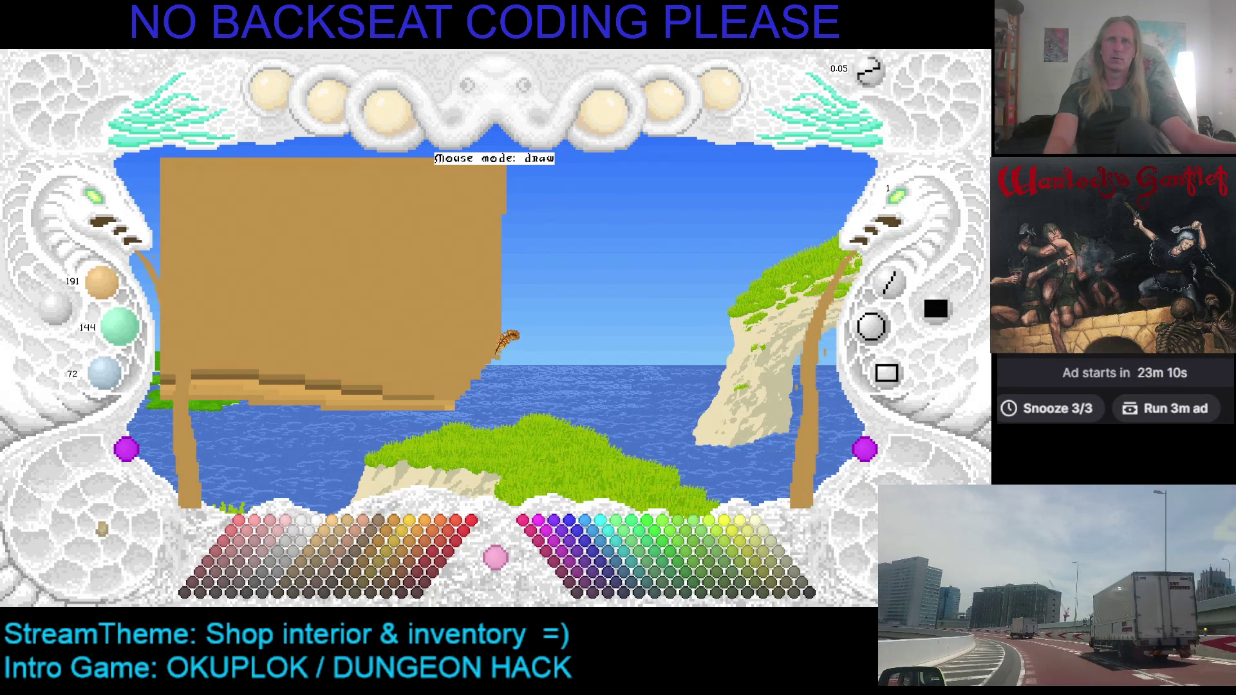
{"action": "key", "text": "ctrl+s"}
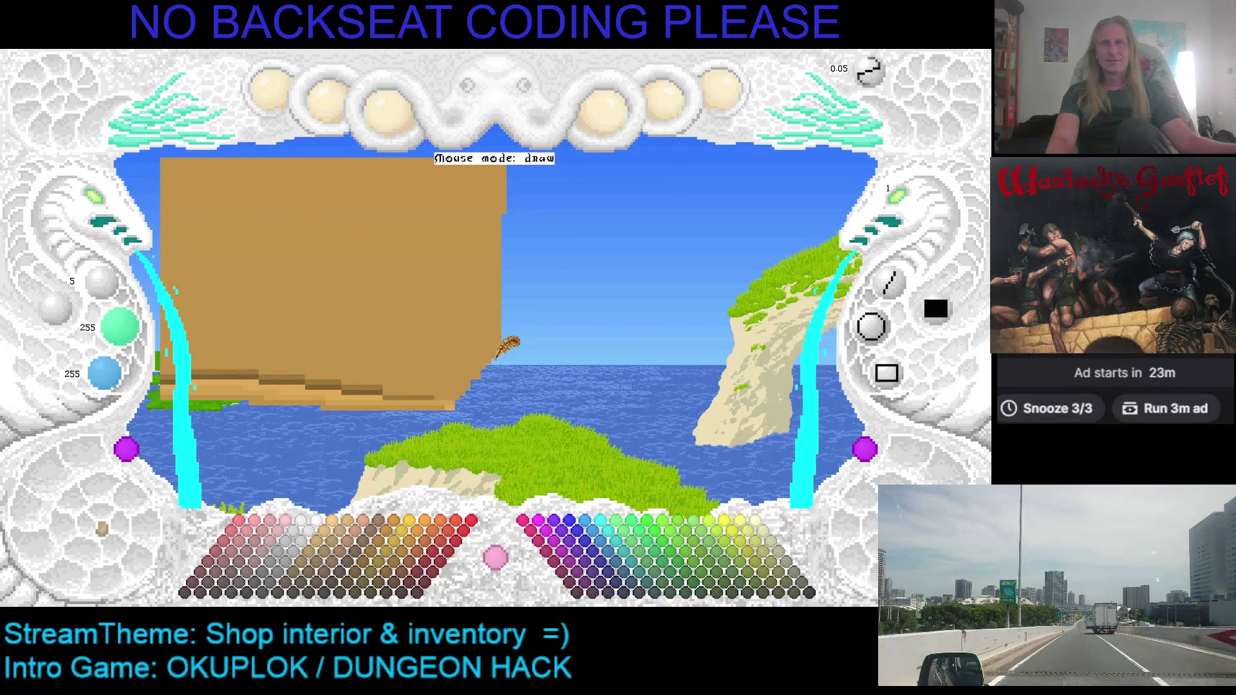
Sample the table's 156/120/60 brown, undo the last stroke, and paint out the right-edge dark strip
{"action": "right_click", "coordinate": [475, 375]}
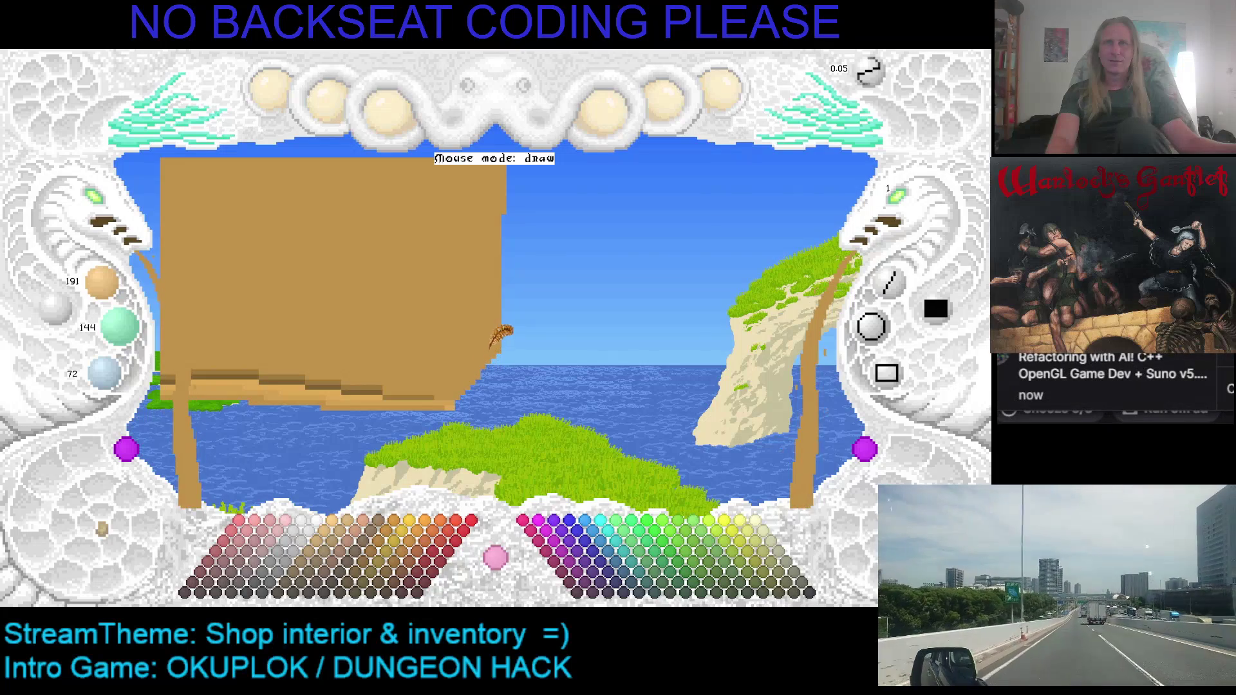
{"action": "key", "text": "ctrl+z"}
{"action": "key", "text": "ctrl+z"}
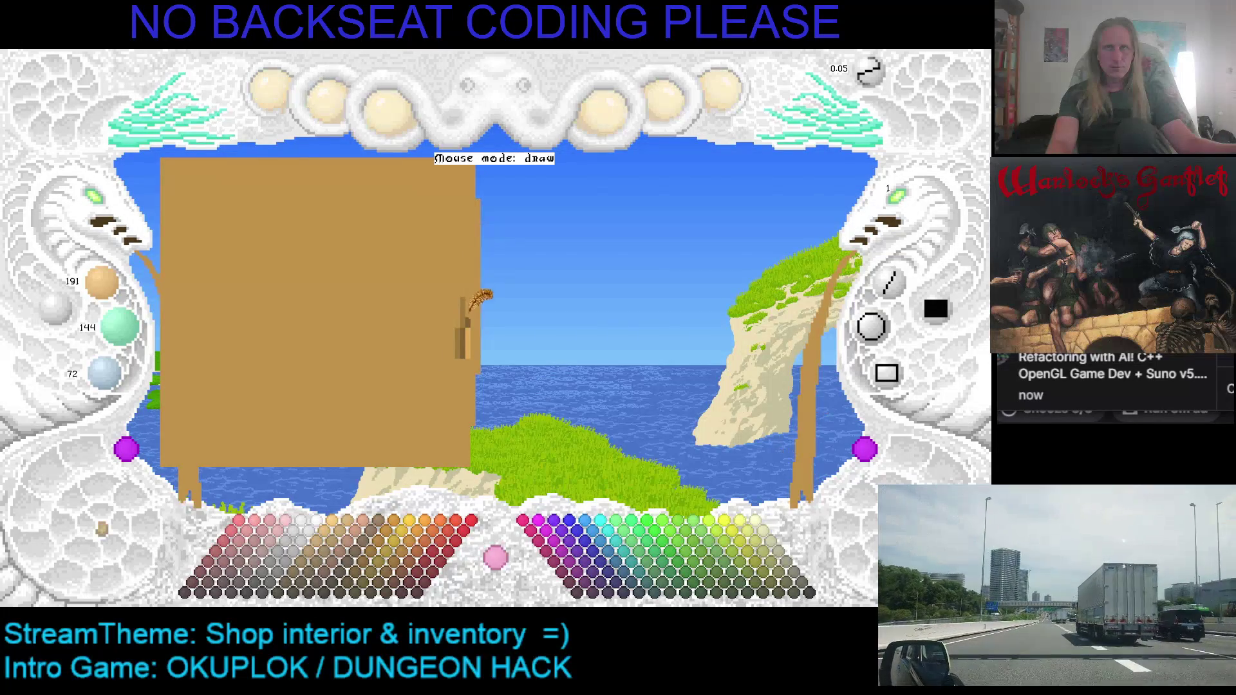
{"action": "left_click_drag", "start_coordinate": [466, 297], "coordinate": [460, 359]}
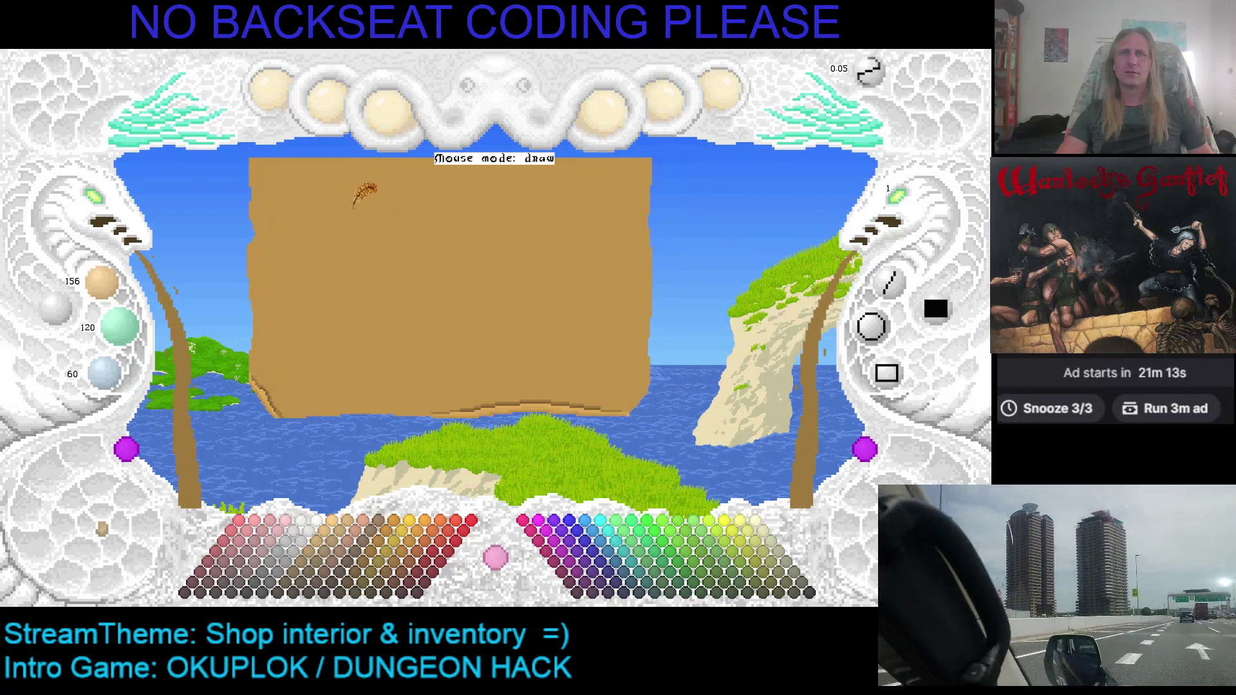
Zoom out and export the ShoppeTable sprite through the project menu's Export shell
{"action": "left_click", "coordinate": [106, 209]}
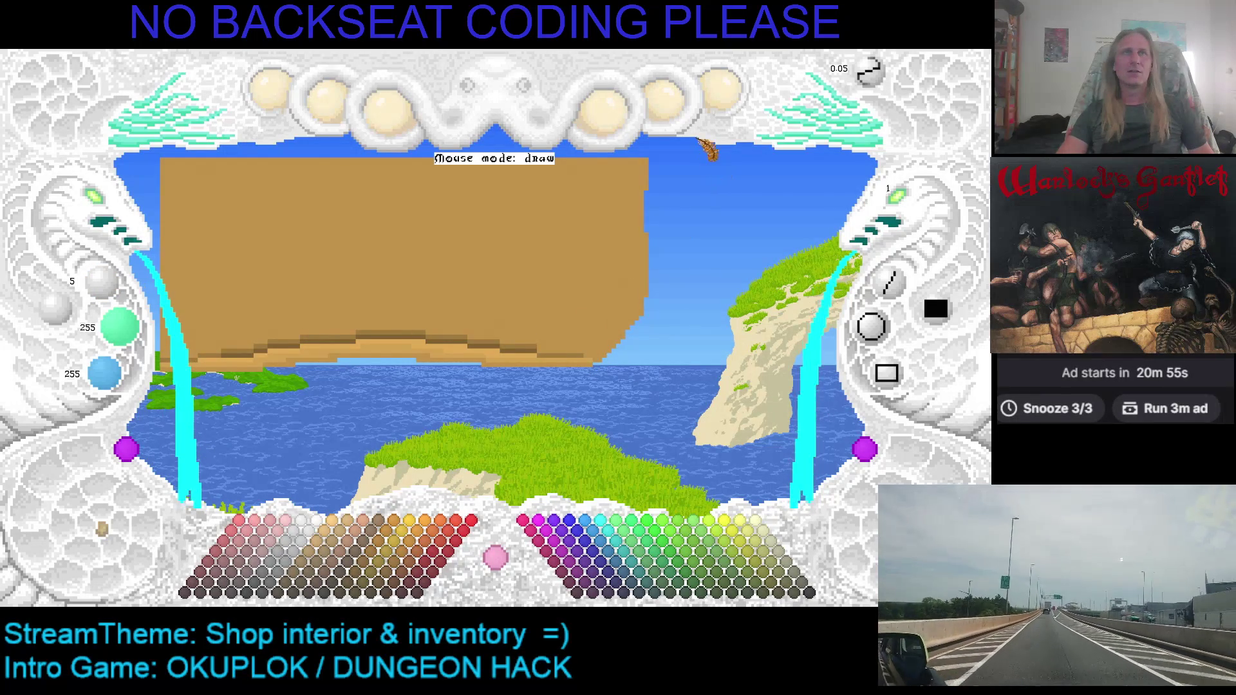
{"action": "left_click", "coordinate": [746, 89]}
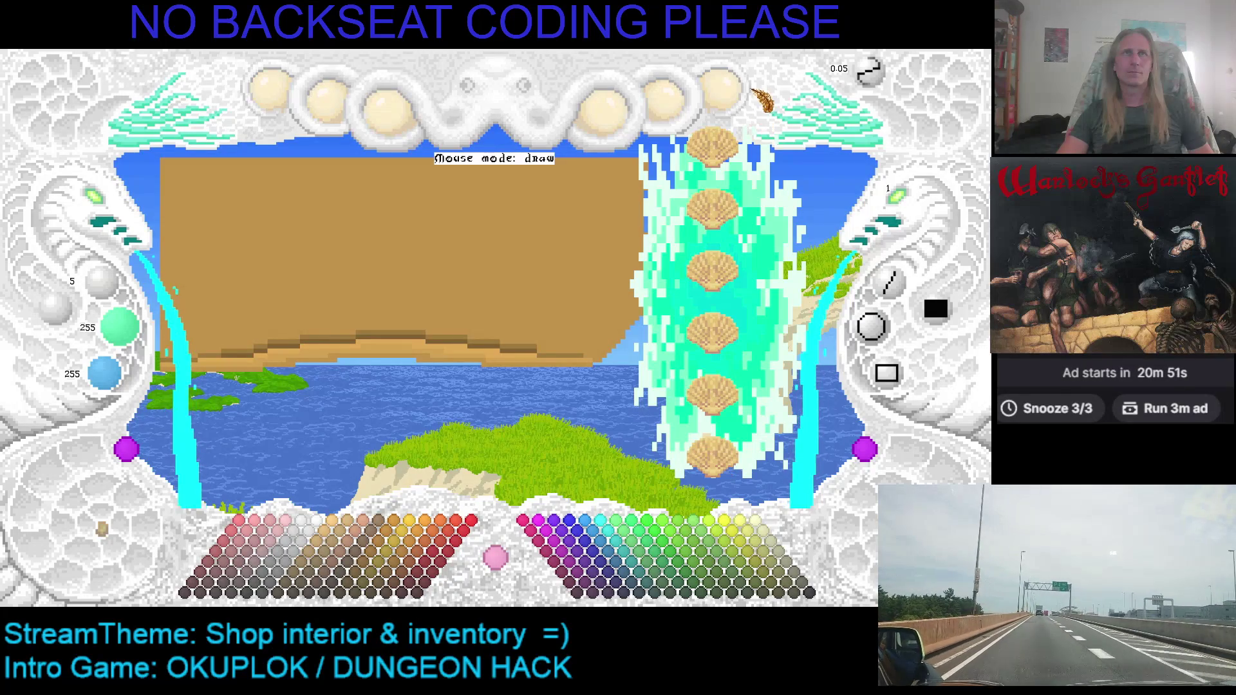
{"action": "left_click", "coordinate": [715, 459]}
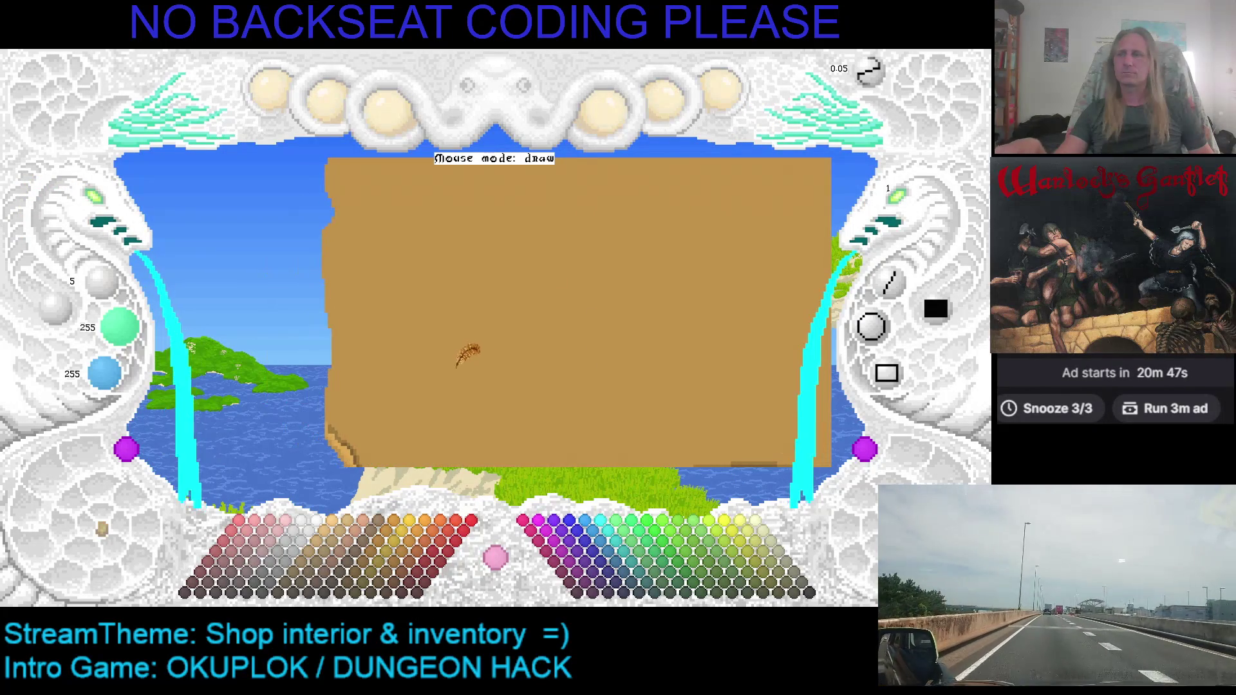
{"action": "key", "text": "alt+Tab"}
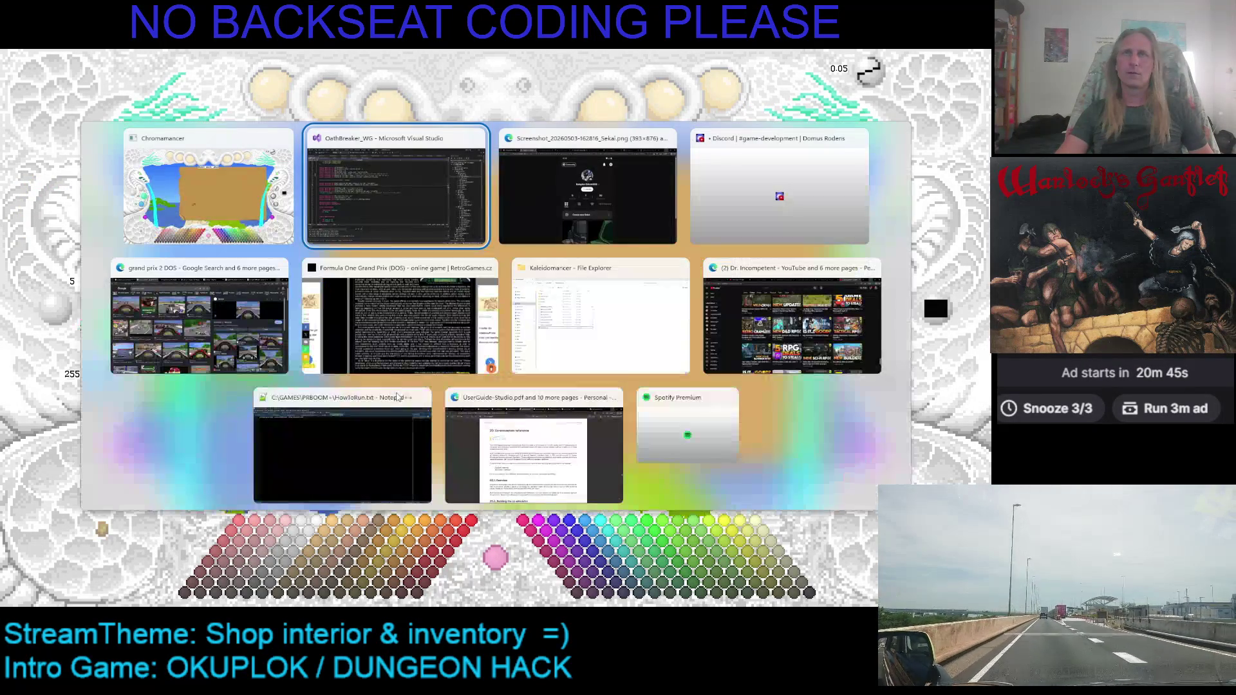
In the Kaleidomancer projects folder, open ShoppeTable and select the ShoppeTable.KMF file
{"action": "left_click", "coordinate": [540, 363]}
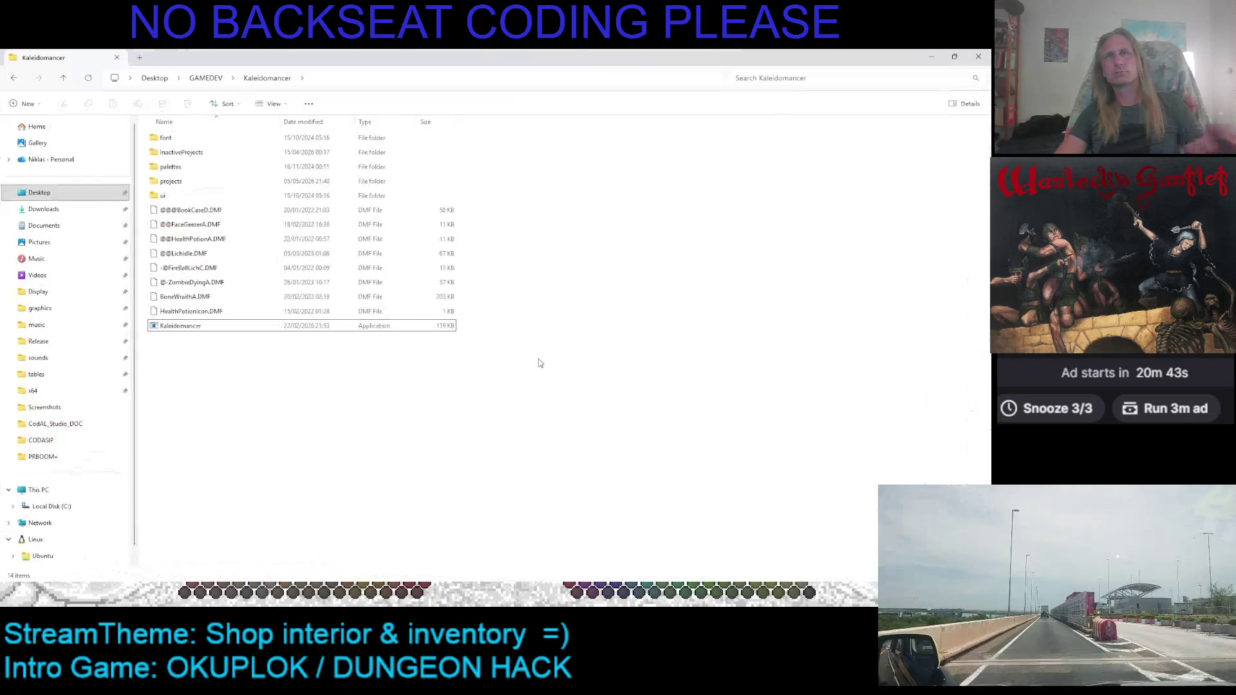
{"action": "double_click", "coordinate": [170, 181]}
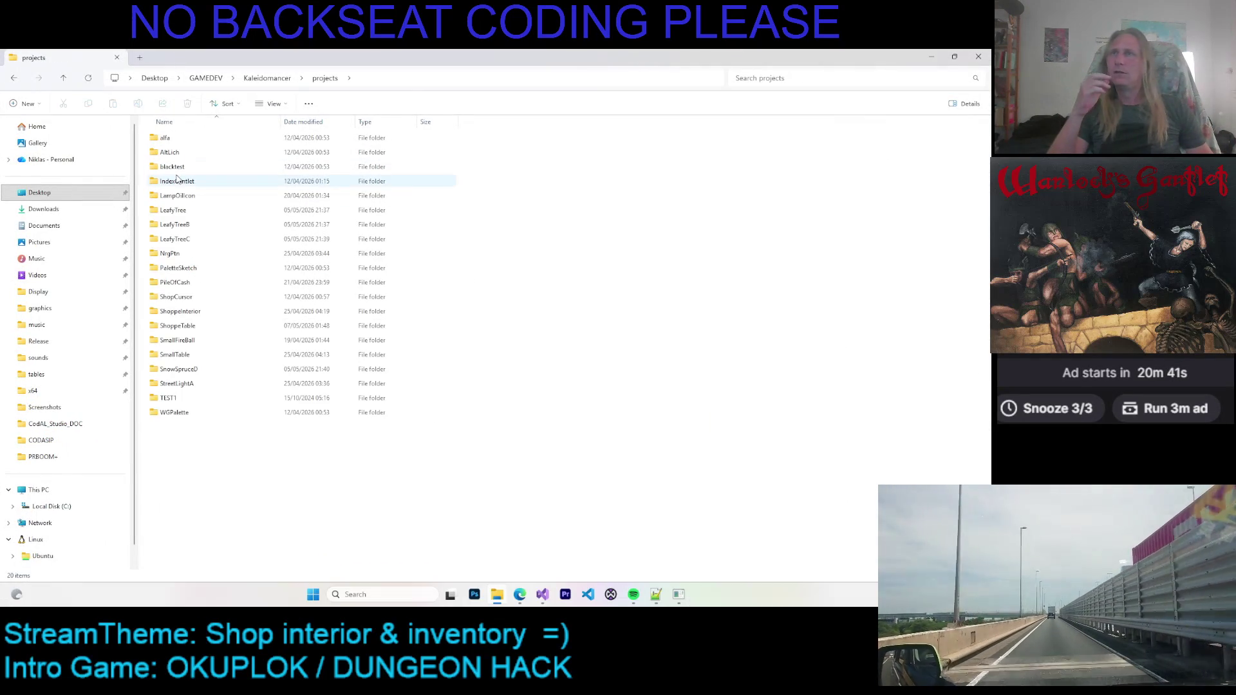
{"action": "double_click", "coordinate": [191, 325]}
{"action": "left_click", "coordinate": [286, 151]}
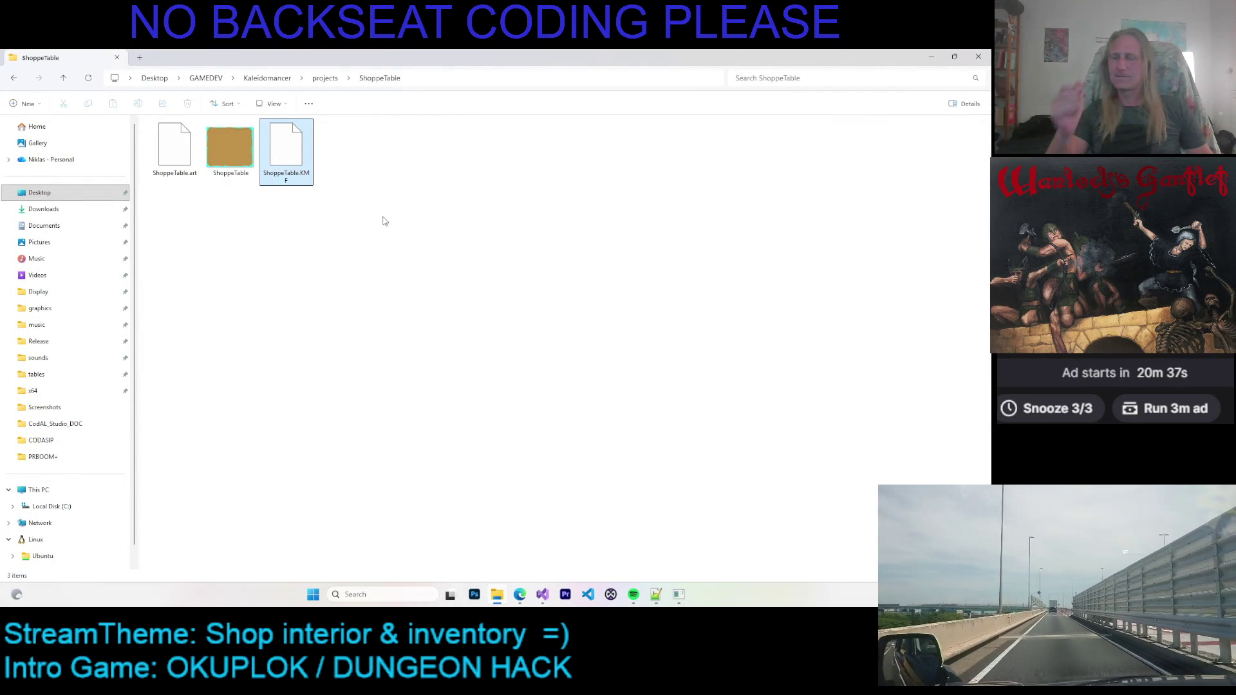
{"action": "left_click", "coordinate": [319, 184]}
Start a second folder view and browse from the C: drive into the user's home folder
{"action": "left_click", "coordinate": [143, 56]}
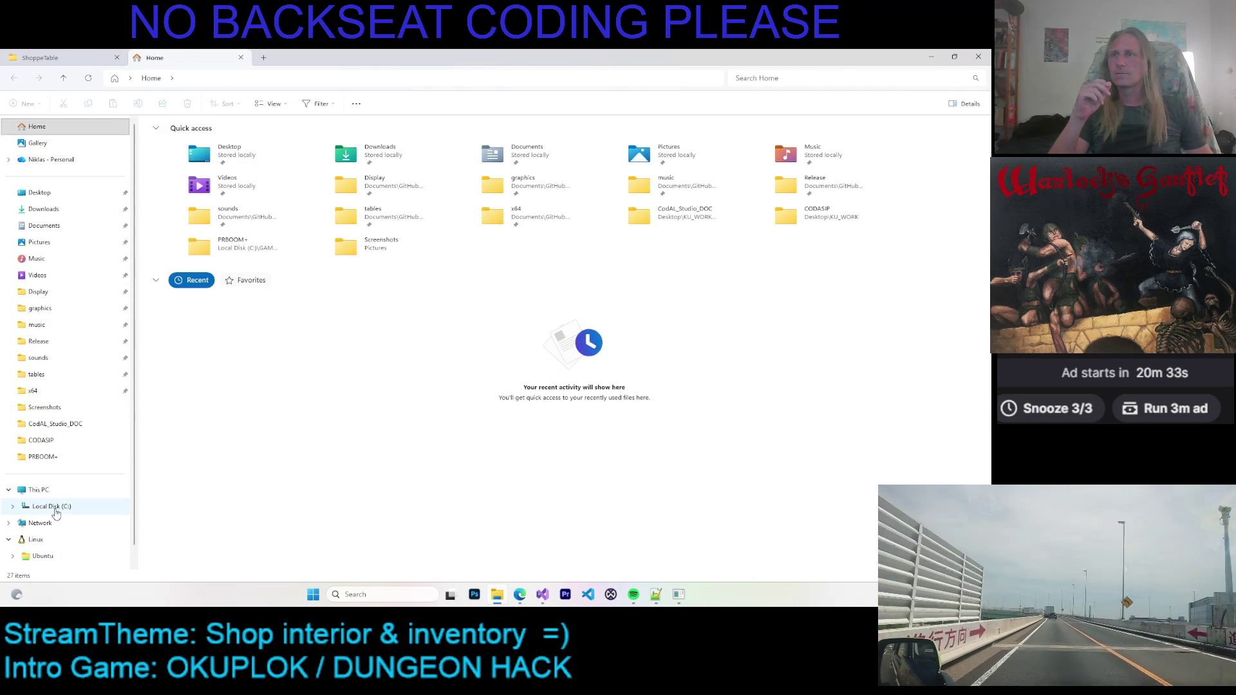
{"action": "left_click", "coordinate": [48, 506]}
{"action": "double_click", "coordinate": [185, 365]}
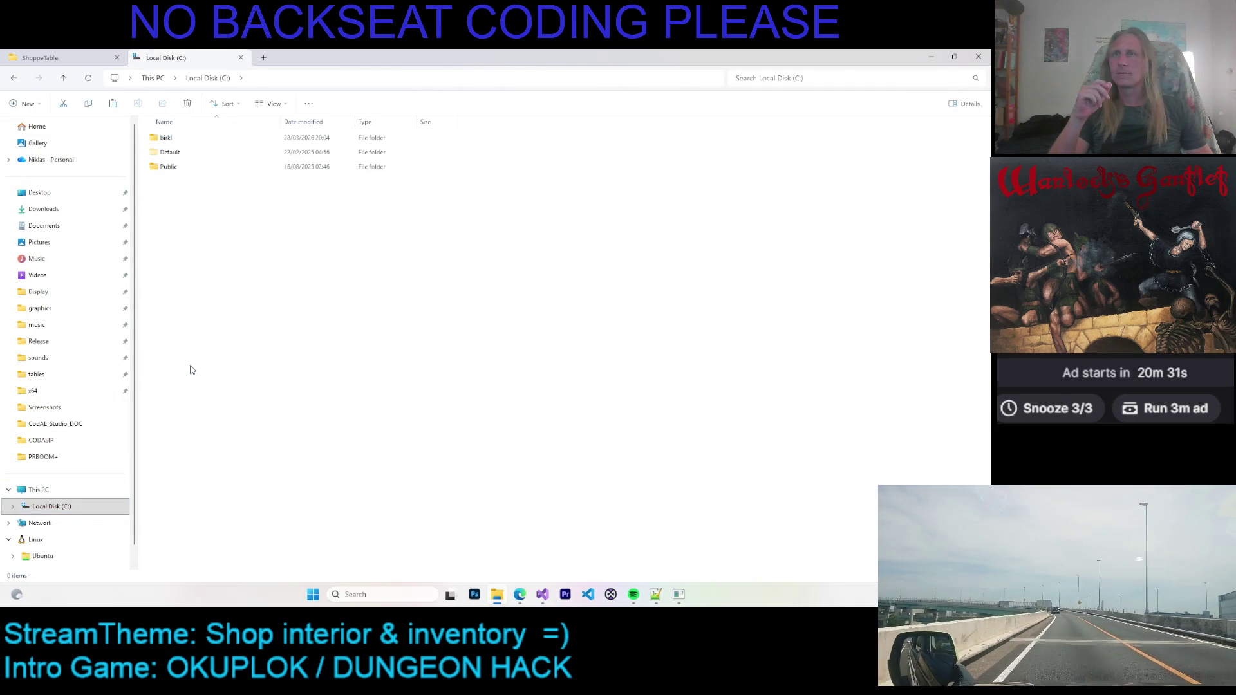
{"action": "double_click", "coordinate": [181, 142]}
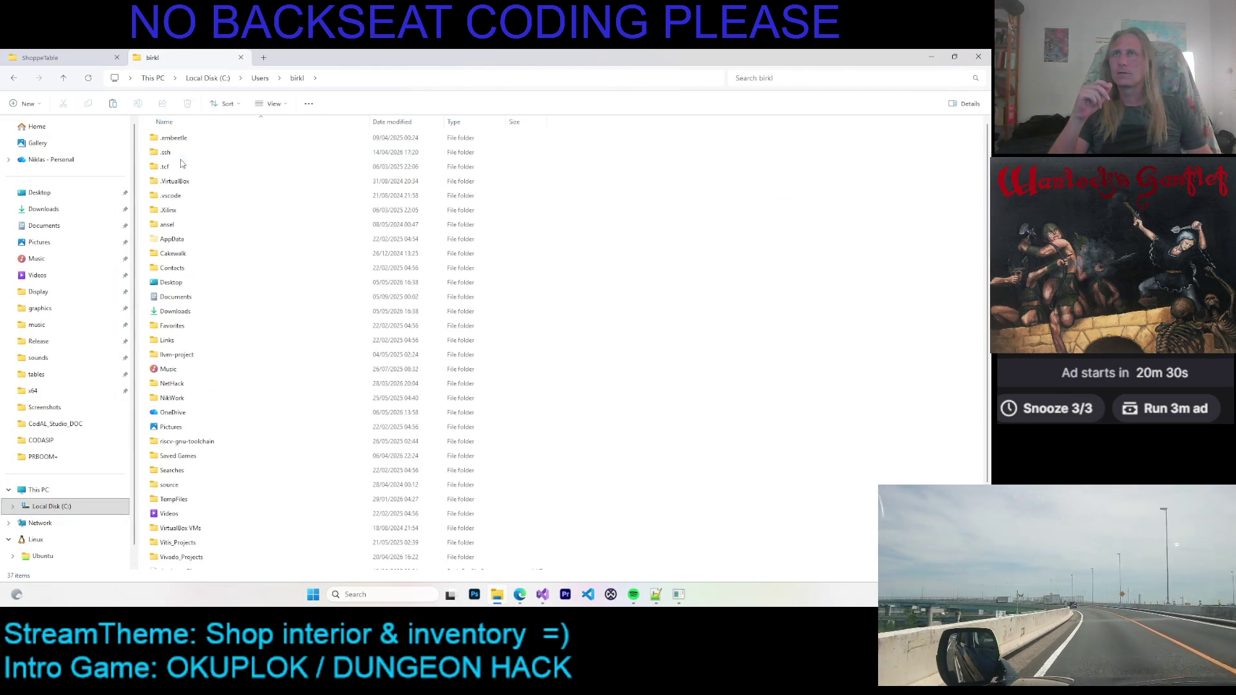
{"action": "double_click", "coordinate": [175, 470]}
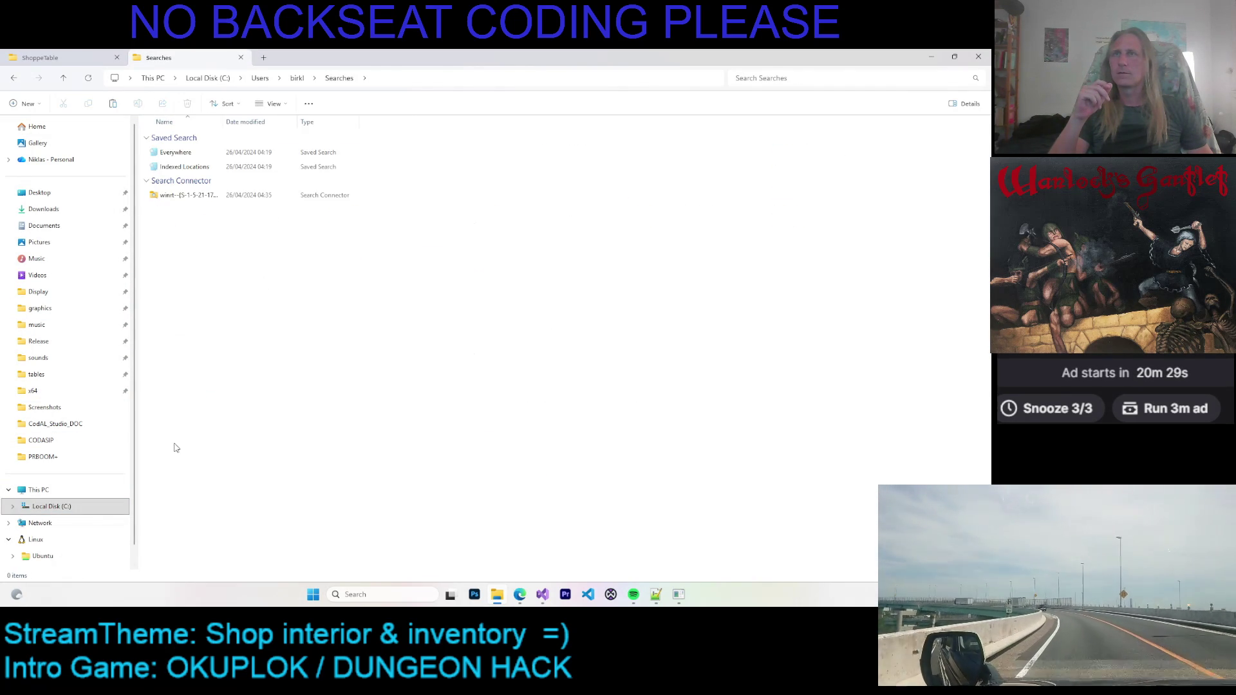
{"action": "left_click", "coordinate": [297, 78]}
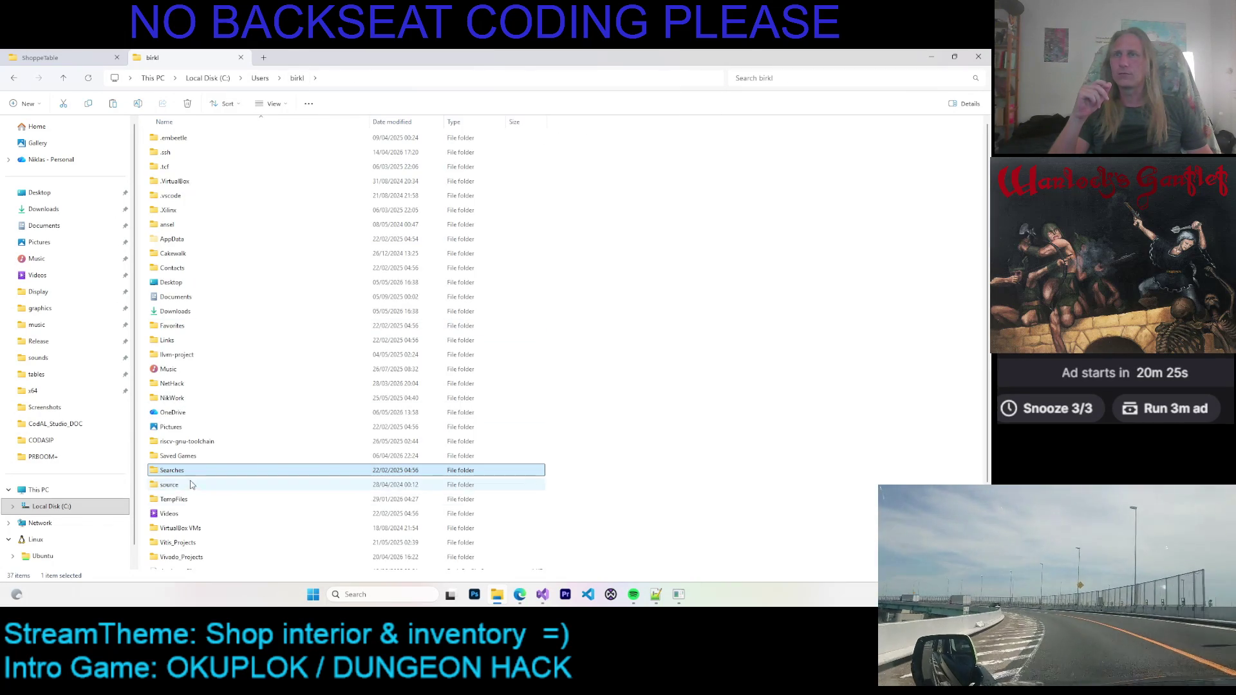
Browse source\repos\OathBreaker_WarlocksGantlet\OathBreaker_WG\Graphics\UI\ShoppeTable\S_01\D_01_FWD_FWD, then return to Visual Studio
{"action": "double_click", "coordinate": [169, 484]}
{"action": "double_click", "coordinate": [168, 139]}
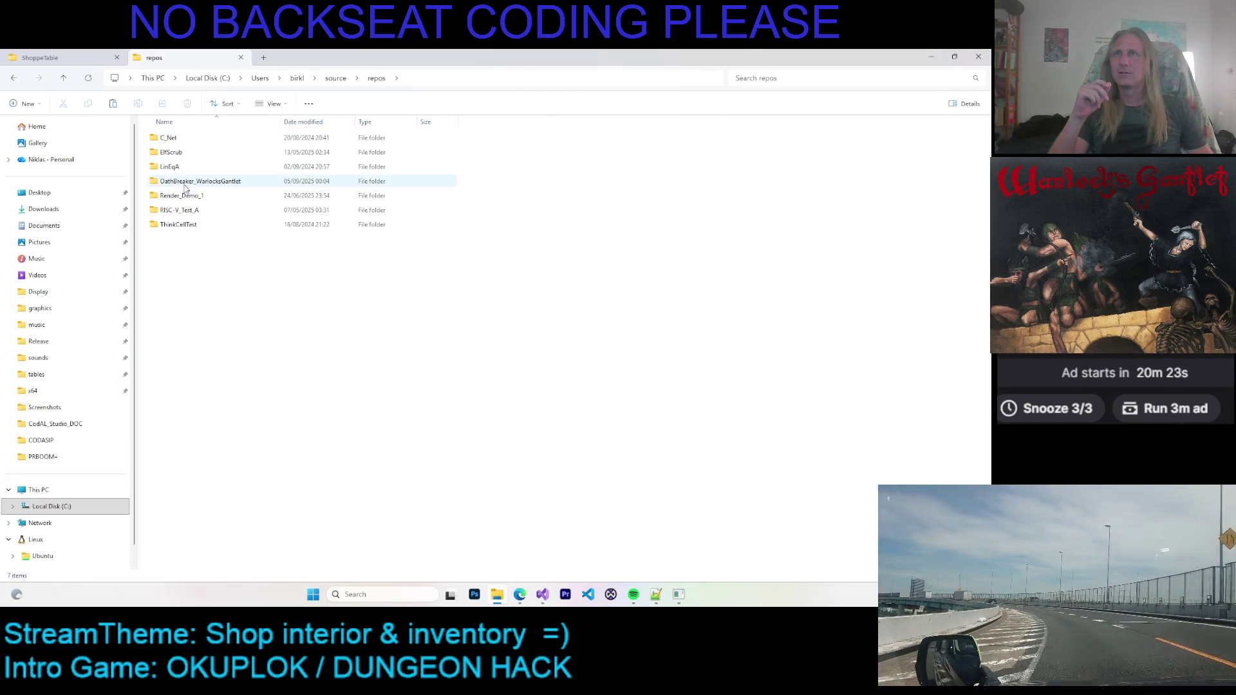
{"action": "double_click", "coordinate": [186, 181]}
{"action": "double_click", "coordinate": [181, 168]}
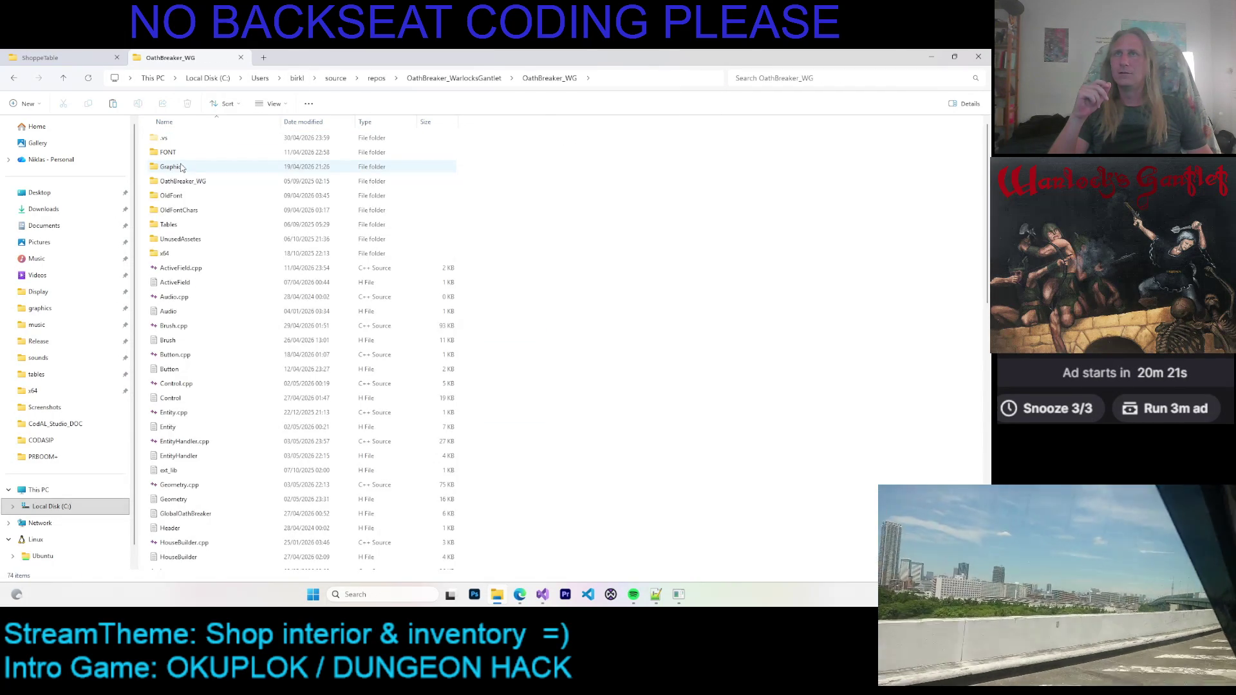
{"action": "double_click", "coordinate": [183, 167]}
{"action": "double_click", "coordinate": [175, 195]}
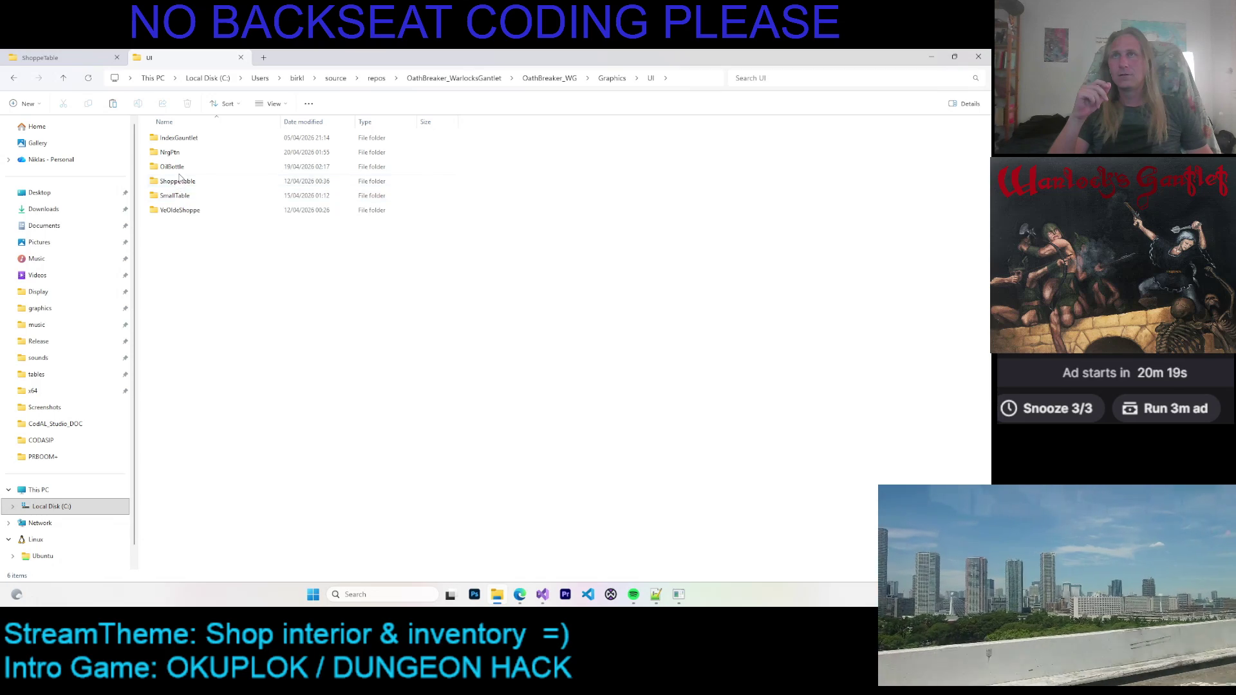
{"action": "double_click", "coordinate": [185, 182]}
{"action": "double_click", "coordinate": [180, 138]}
{"action": "double_click", "coordinate": [181, 139]}
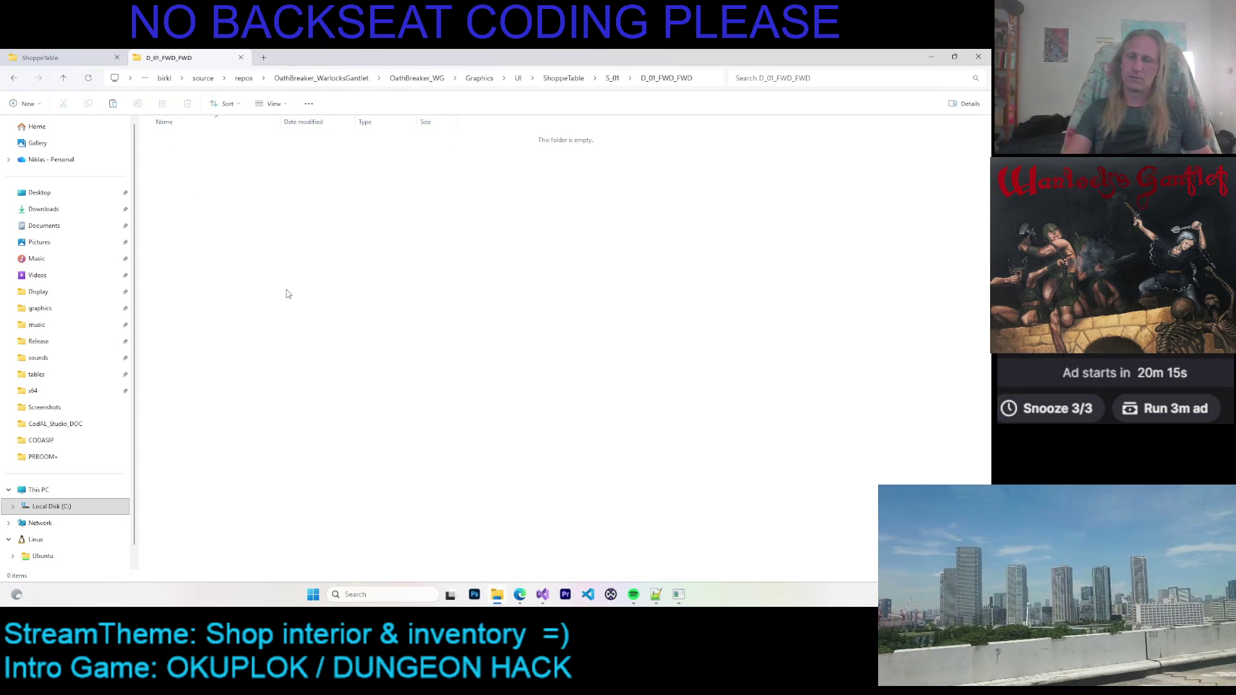
{"action": "left_click", "coordinate": [543, 595]}
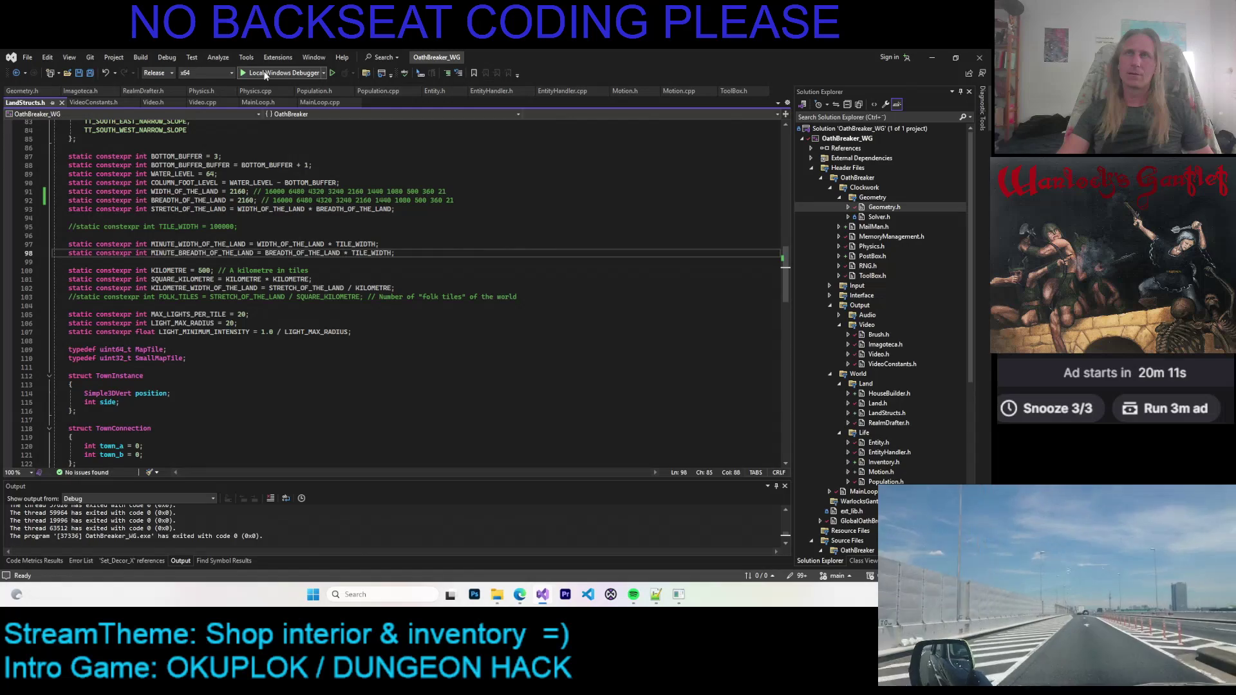
Test-run the game, then set WIDTH and BREADTH_OF_THE_LAND to 1080 in LandStructs.h
{"action": "left_click", "coordinate": [266, 75]}
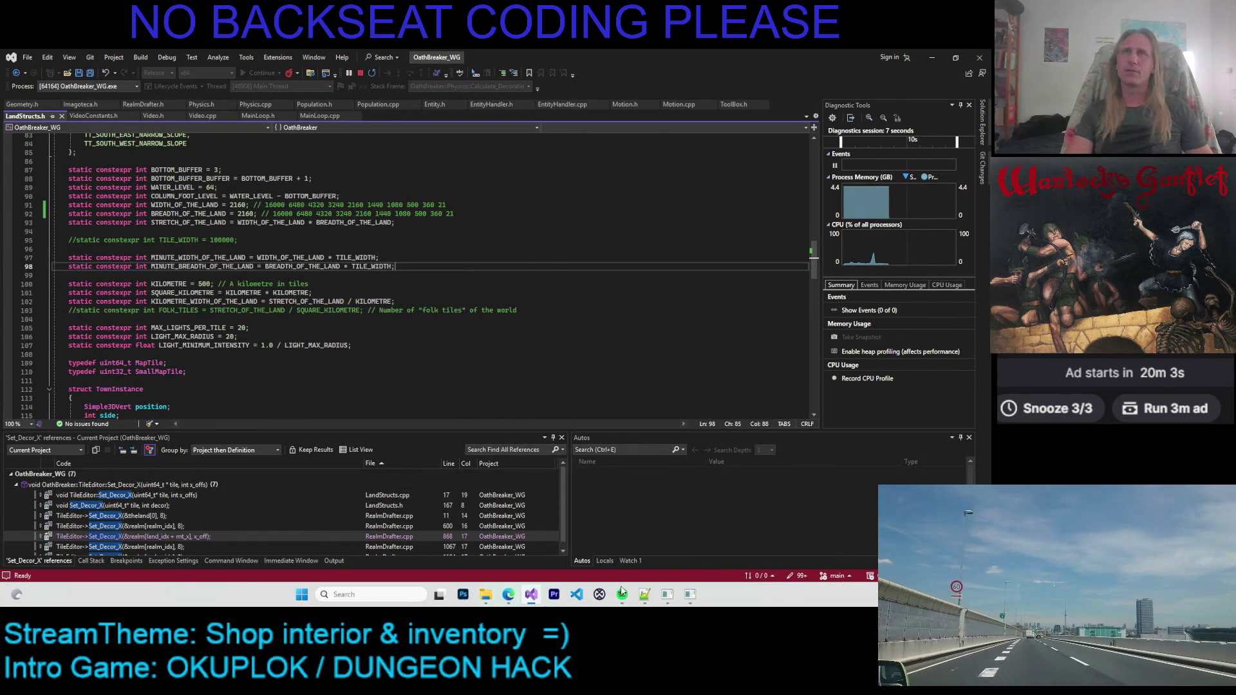
{"action": "key", "text": "Escape"}
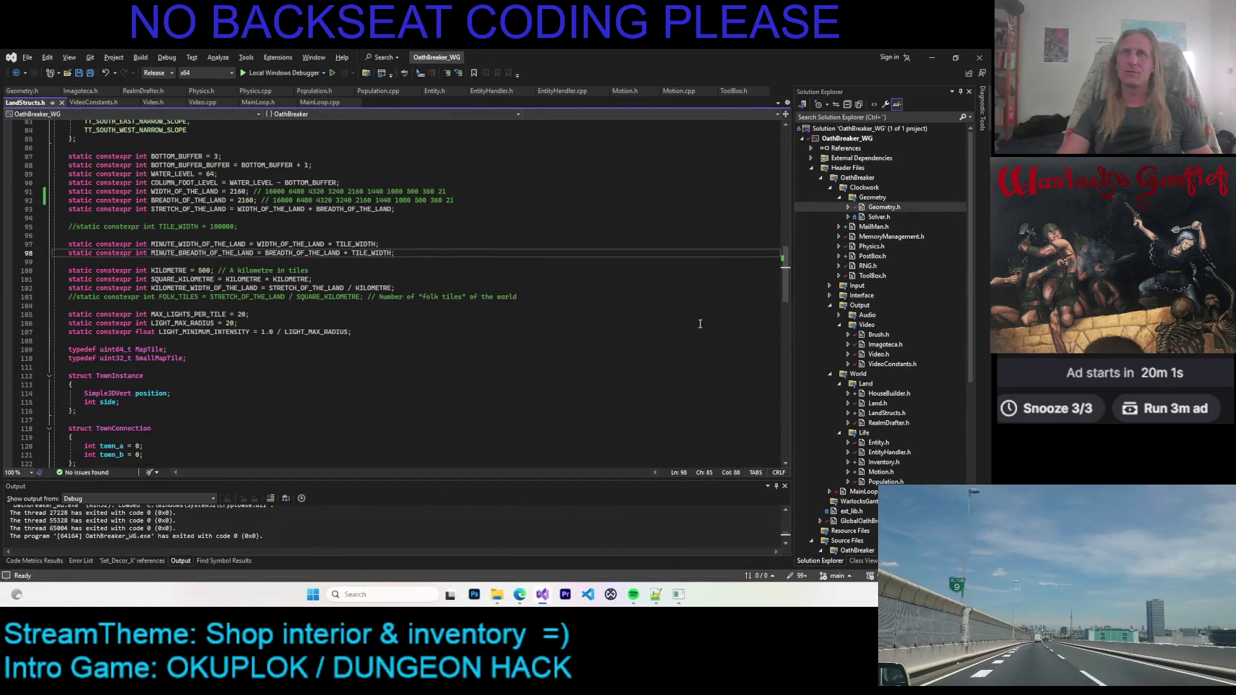
{"action": "double_click", "coordinate": [399, 191]}
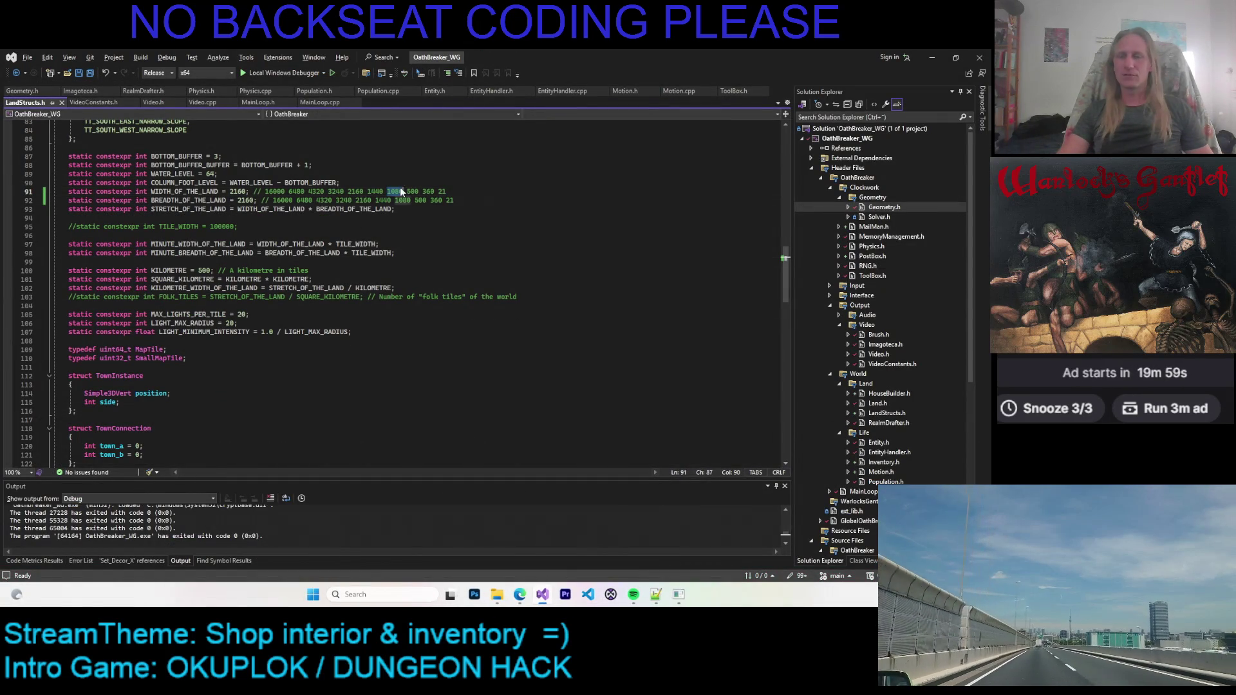
{"action": "key", "text": "ctrl+c"}
{"action": "double_click", "coordinate": [238, 191]}
{"action": "key", "text": "ctrl+v"}
{"action": "double_click", "coordinate": [245, 200]}
{"action": "key", "text": "ctrl+v"}
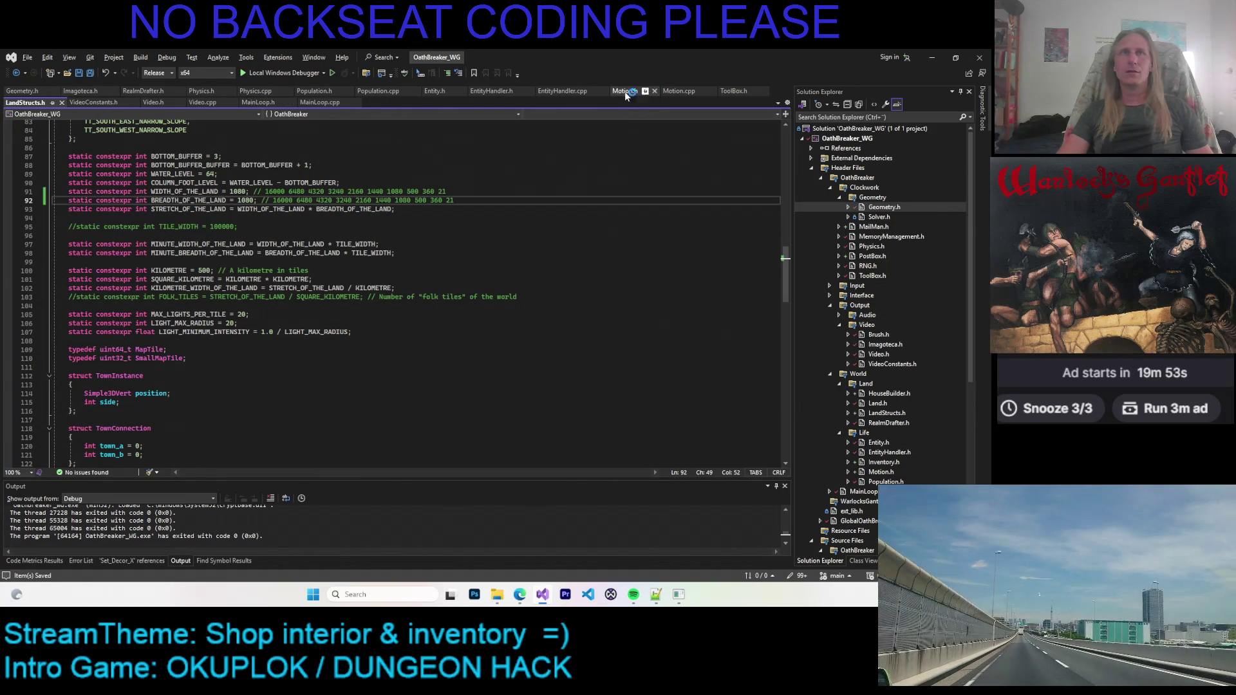
Set time_of_day_initializer_value to 6000 in ToolBox.h and rebuild the game with F5
{"action": "left_click", "coordinate": [734, 91]}
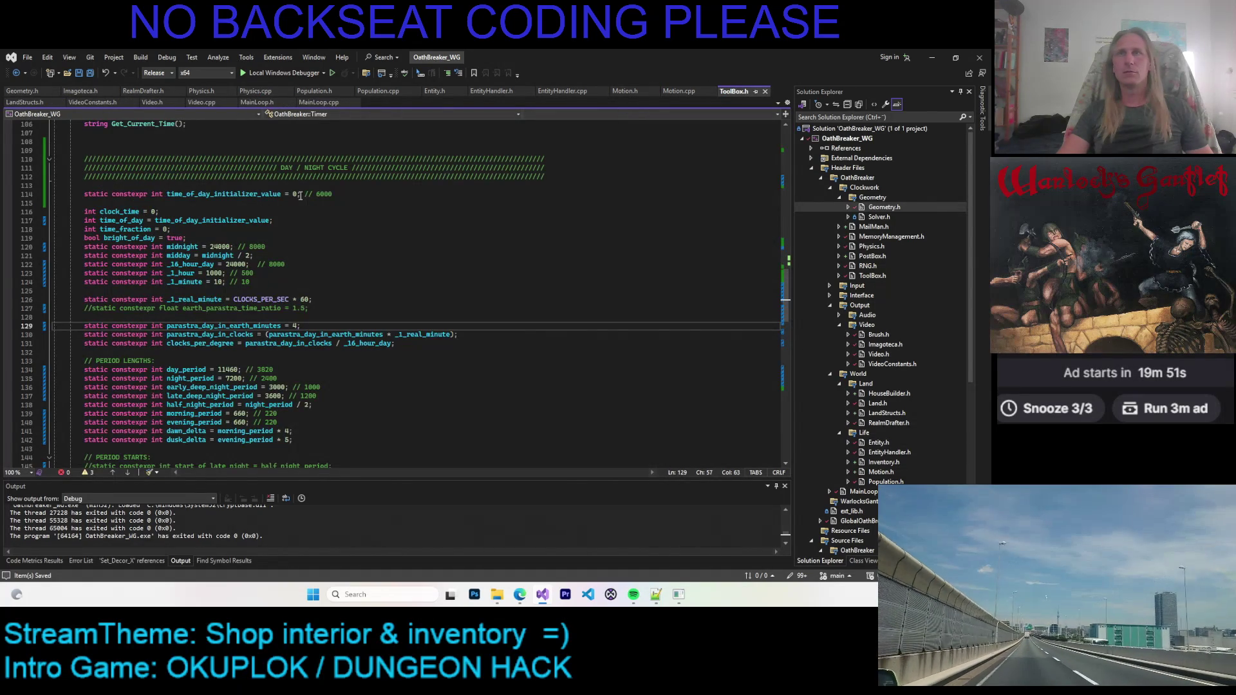
{"action": "left_click", "coordinate": [334, 193]}
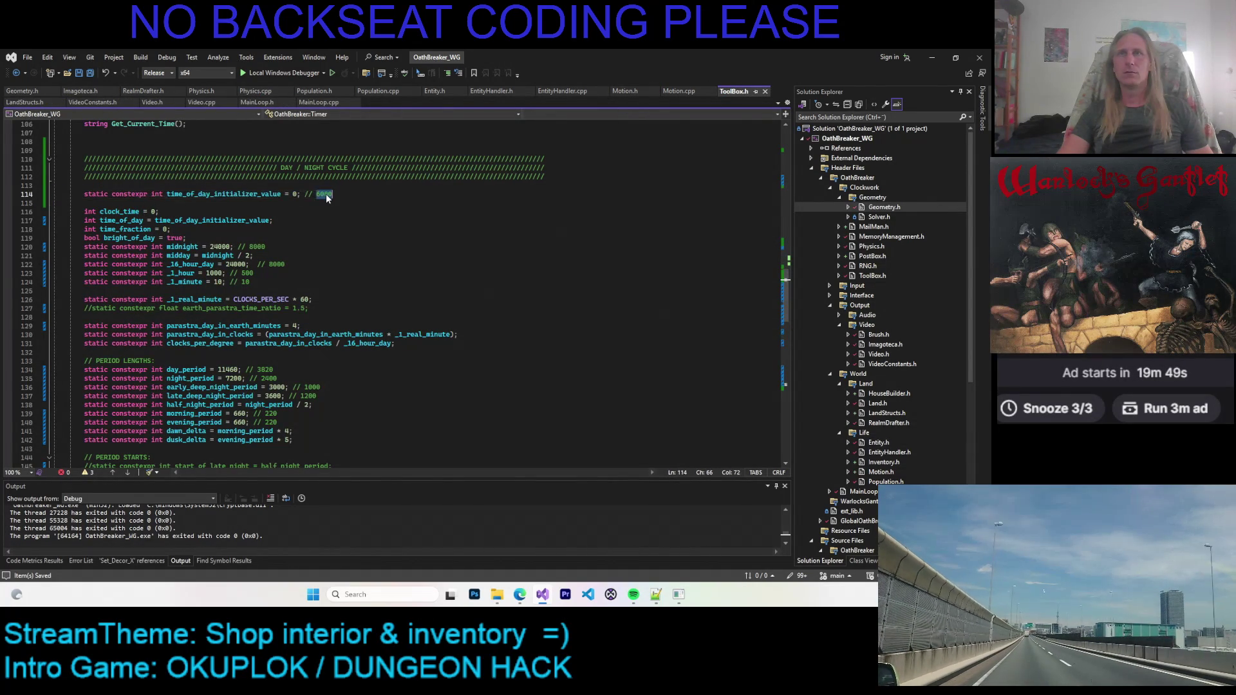
{"action": "key", "text": "shift+Home"}
{"action": "key", "text": "shift+Home"}
{"action": "double_click", "coordinate": [323, 195]}
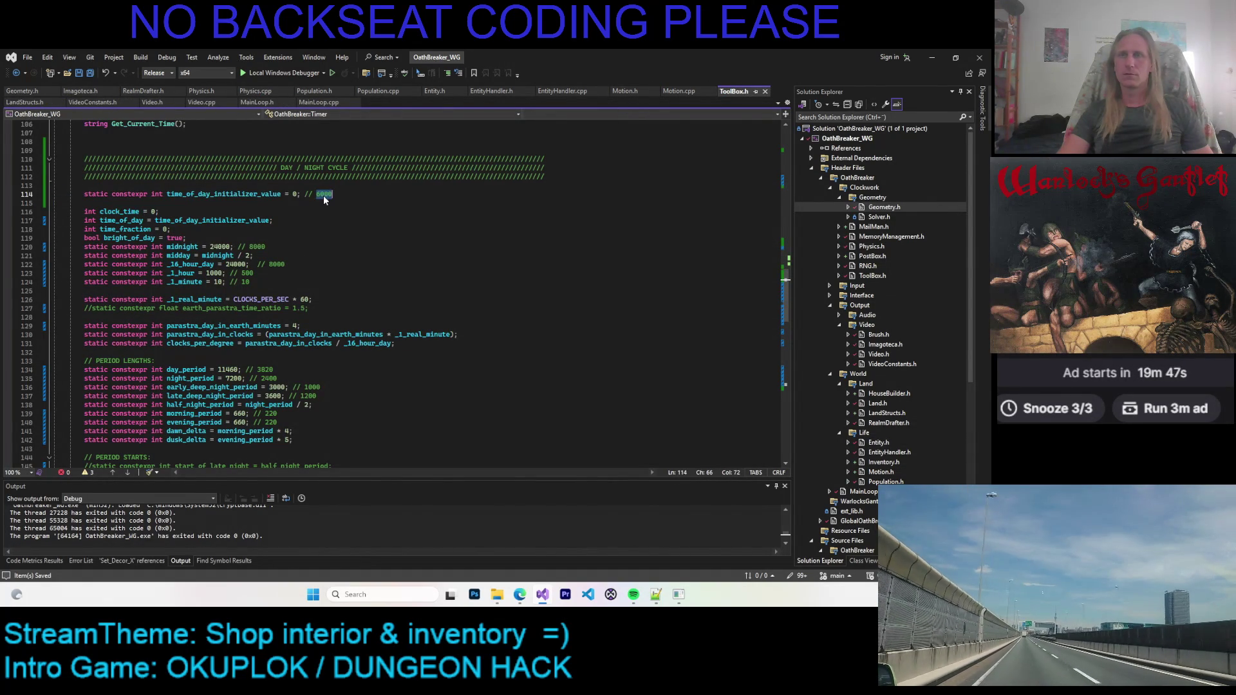
{"action": "key", "text": "ctrl+c"}
{"action": "double_click", "coordinate": [294, 194]}
{"action": "key", "text": "ctrl+v"}
{"action": "left_click", "coordinate": [297, 325]}
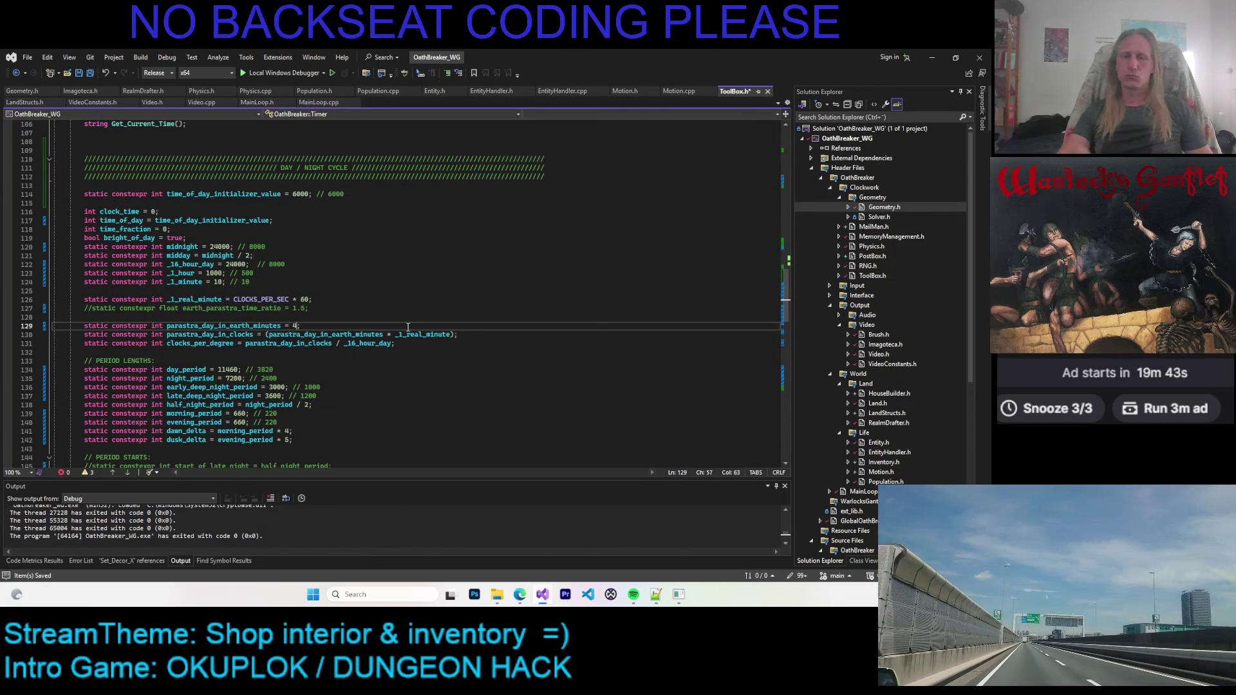
{"action": "key", "text": "F5"}
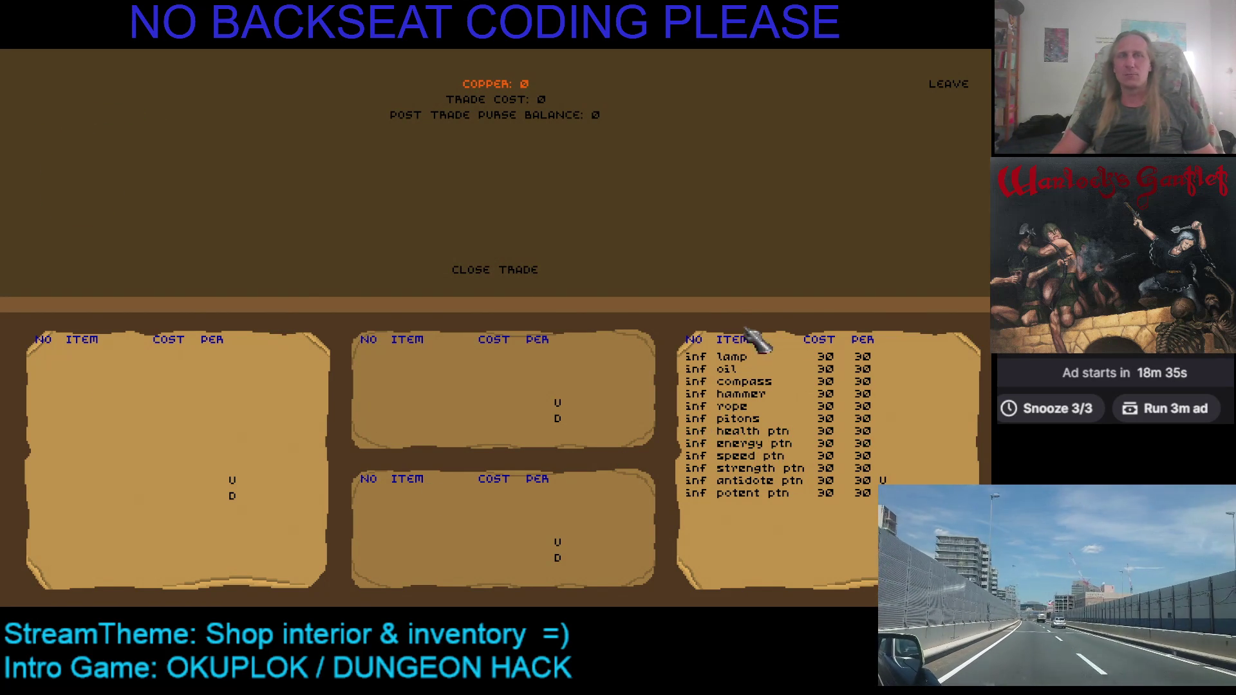
Leave the trade screen and walk down the cobbled town streets out toward the forest edge
{"action": "left_click", "coordinate": [932, 89]}
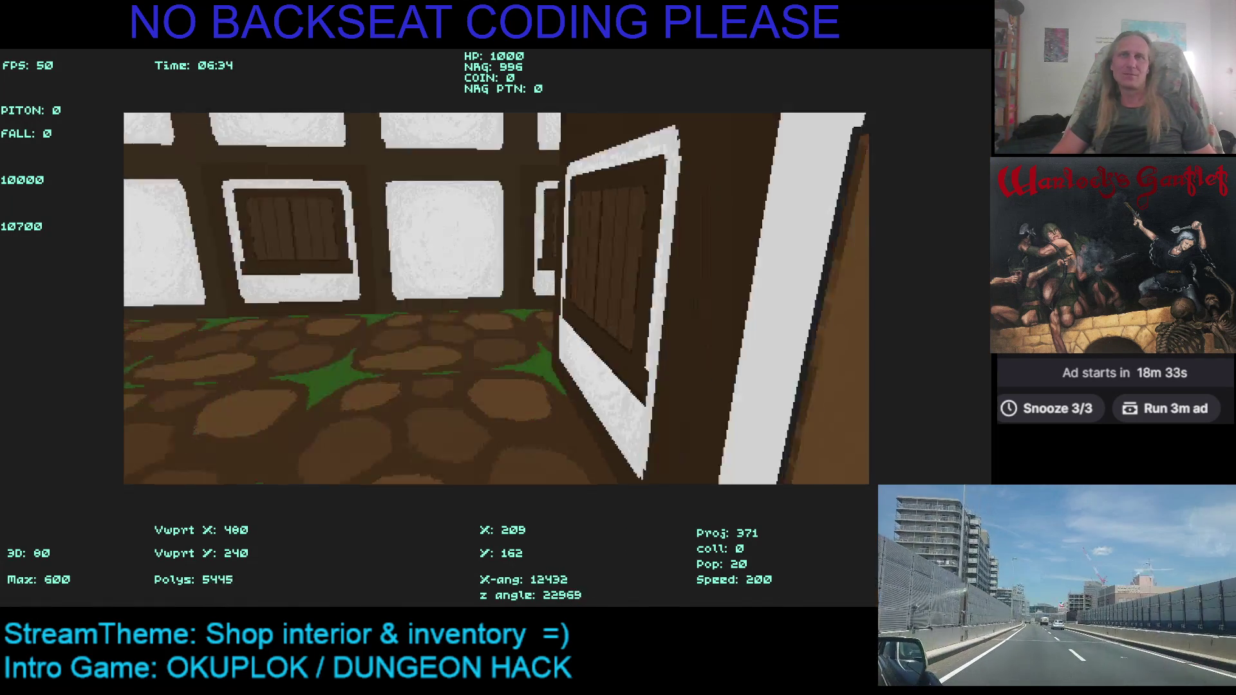
{"action": "key", "text": "Left"}
{"action": "key", "text": "Left"}
{"action": "key", "text": "Left"}
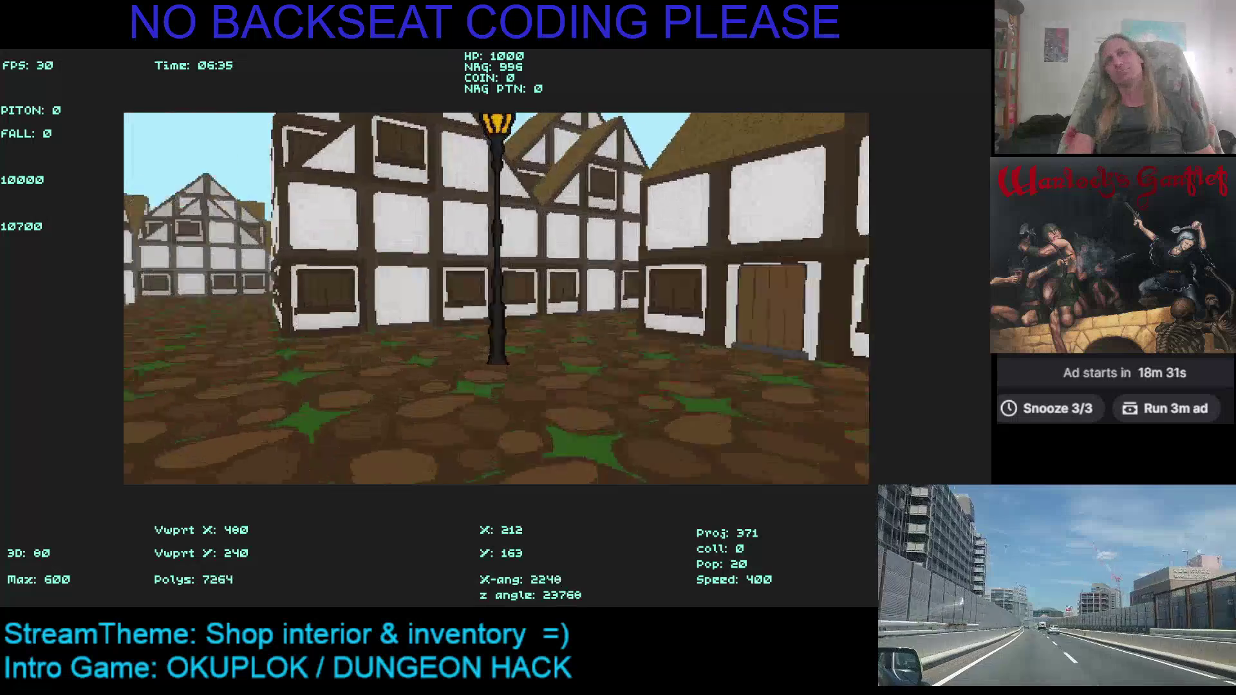
{"action": "key", "text": "Right"}
{"action": "key", "text": "Up"}
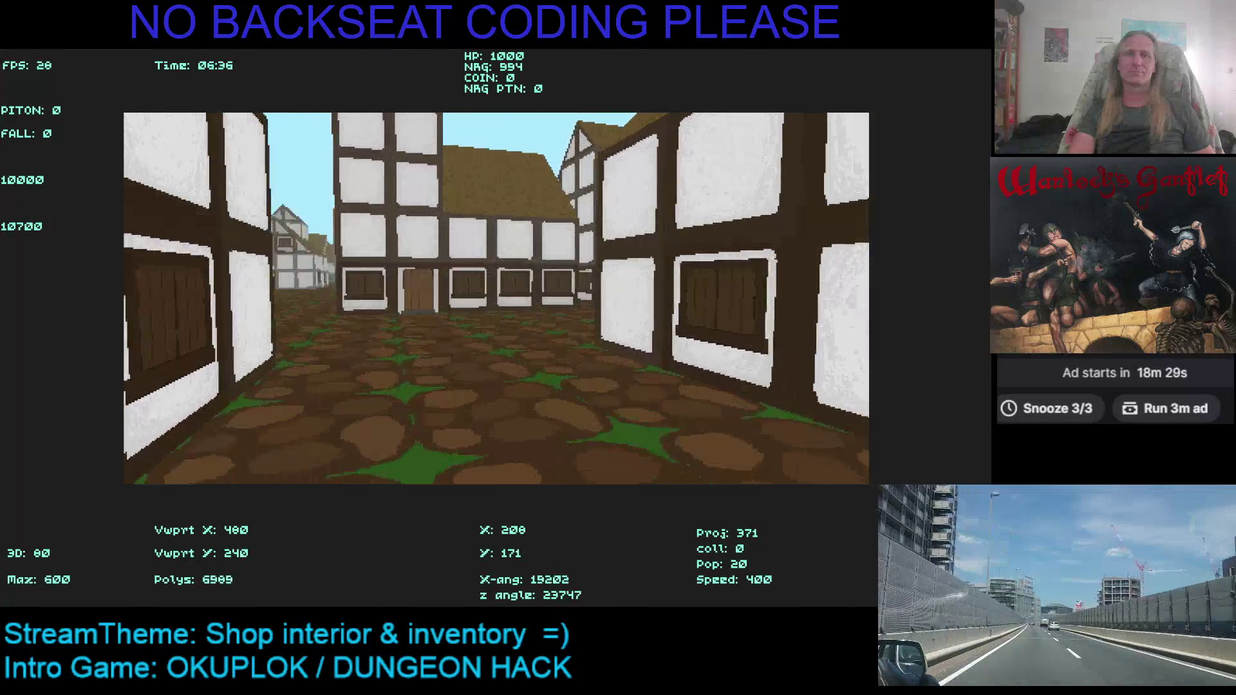
{"action": "key", "text": "Left"}
{"action": "key", "text": "Left"}
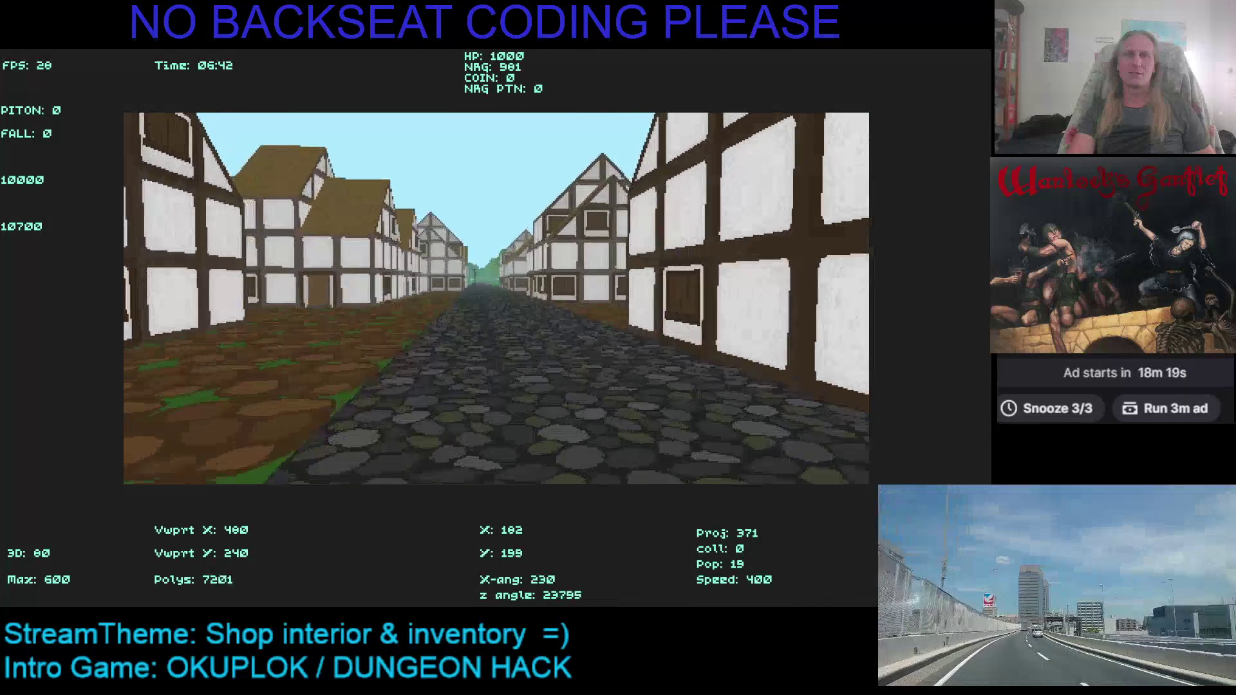
{"action": "key", "text": "Left"}
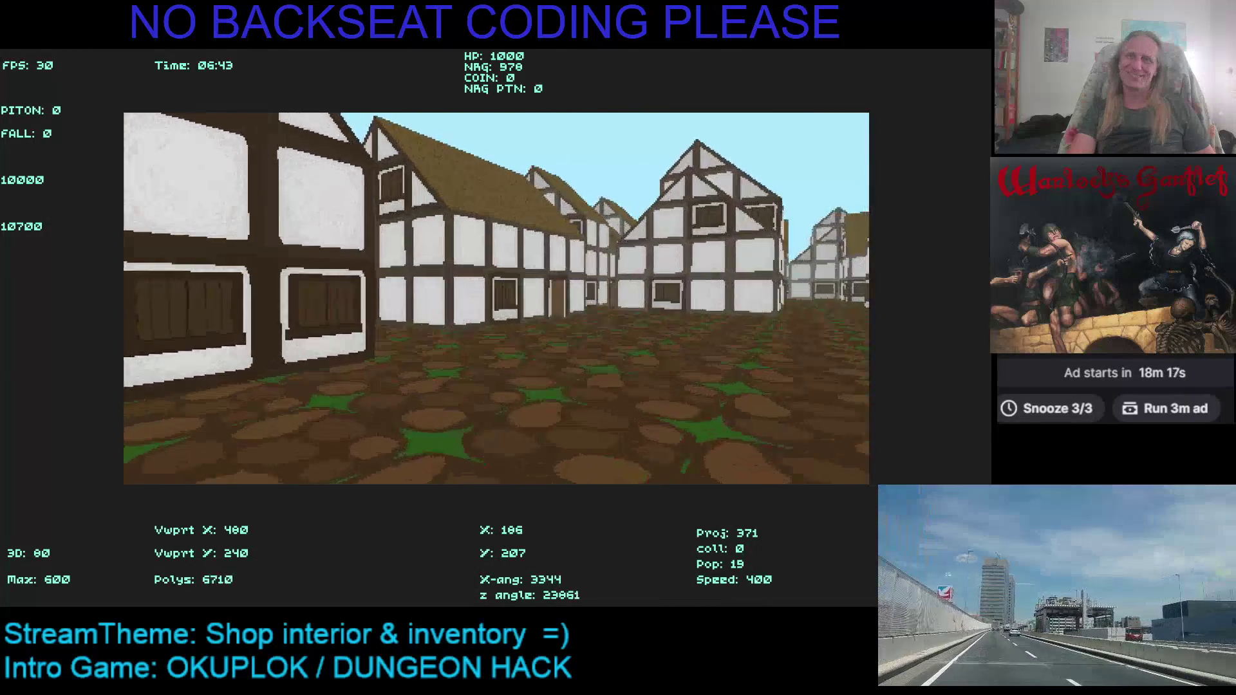
{"action": "key", "text": "Left"}
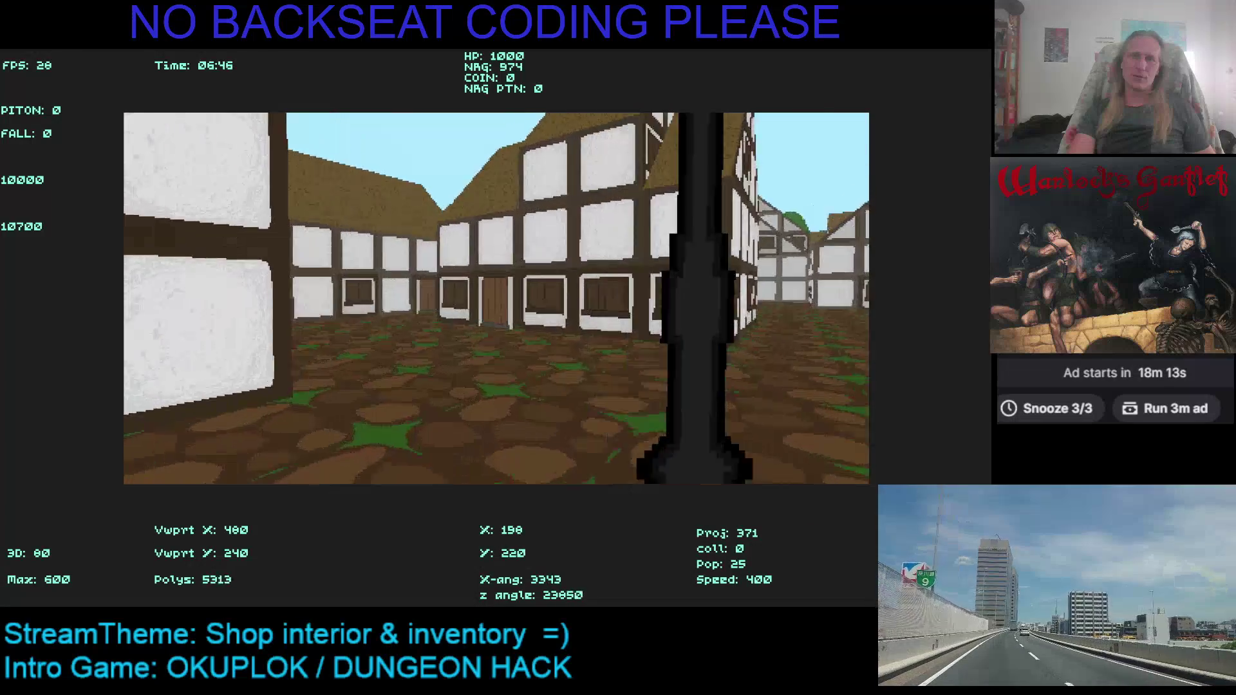
{"action": "key", "text": "Right"}
{"action": "key", "text": "Up"}
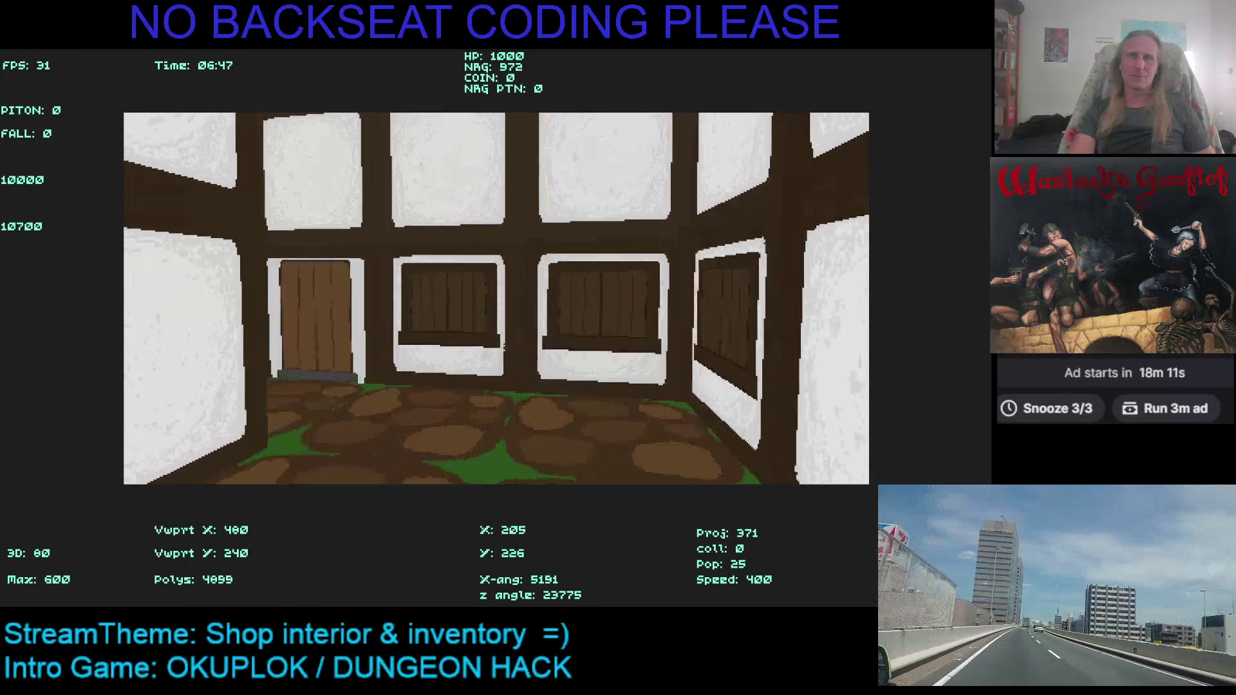
{"action": "key", "text": "Right"}
{"action": "key", "text": "Up"}
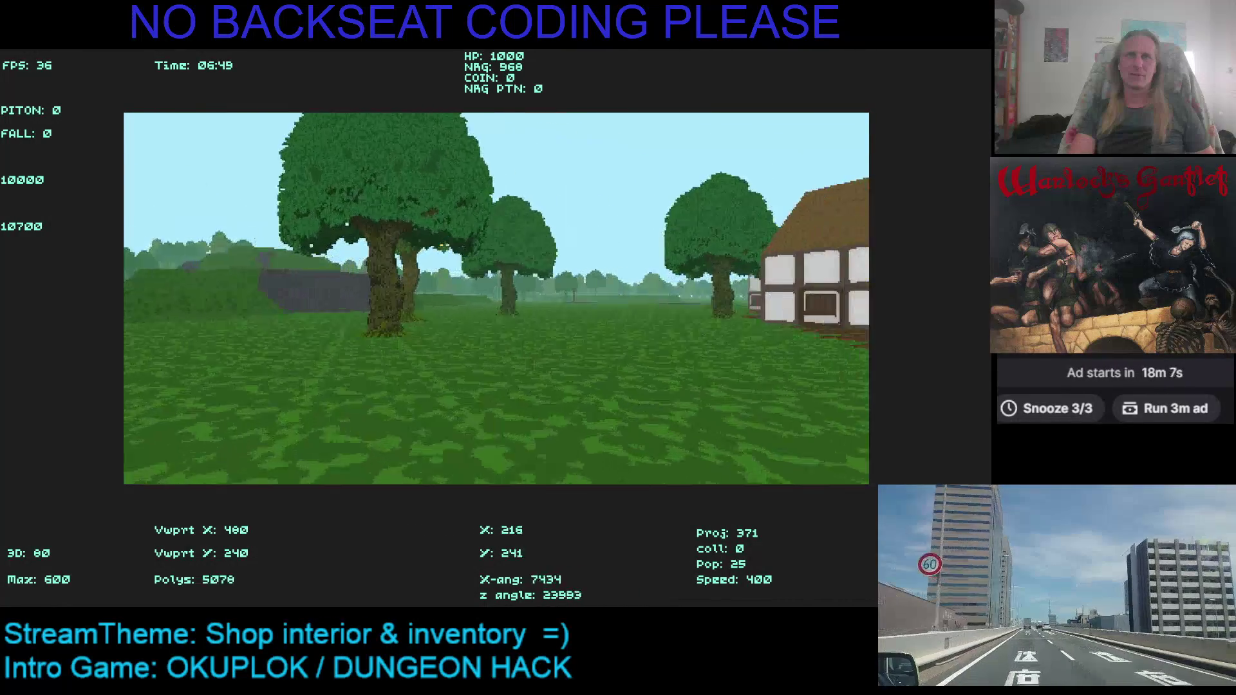
Walk past the trees and over the grassy hill into the open forest
{"action": "key", "text": "Right"}
{"action": "key", "text": "Up"}
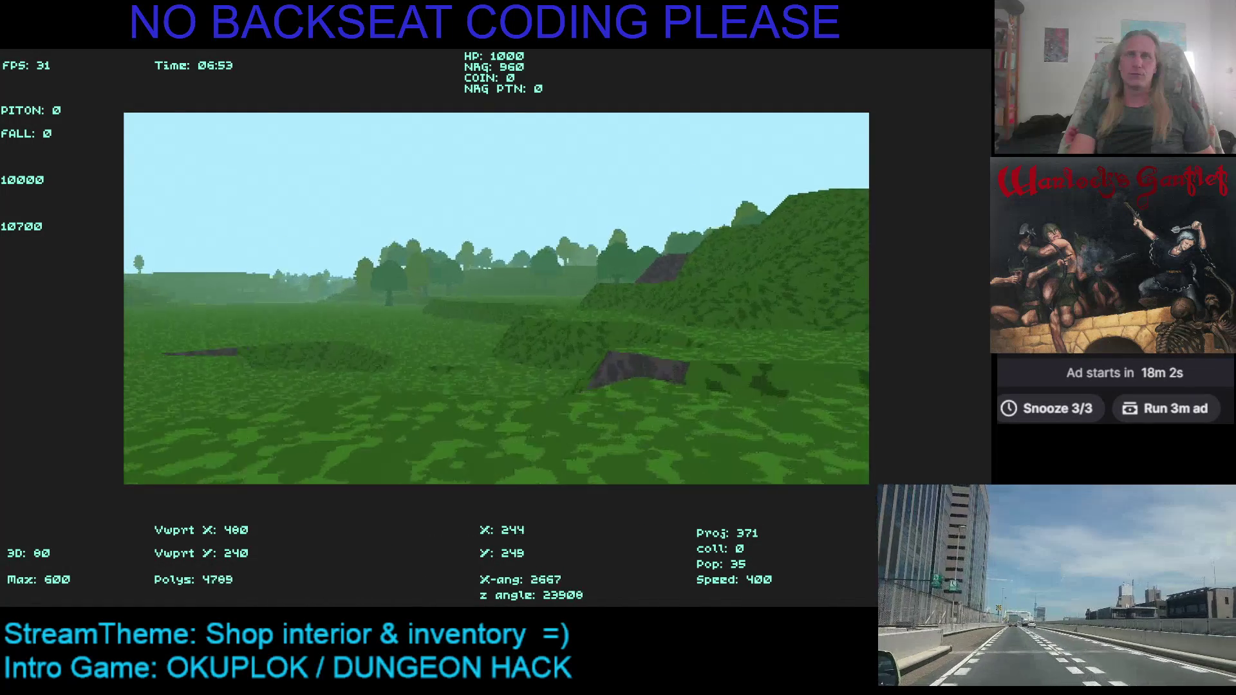
{"action": "key", "text": "Right"}
{"action": "key", "text": "Up"}
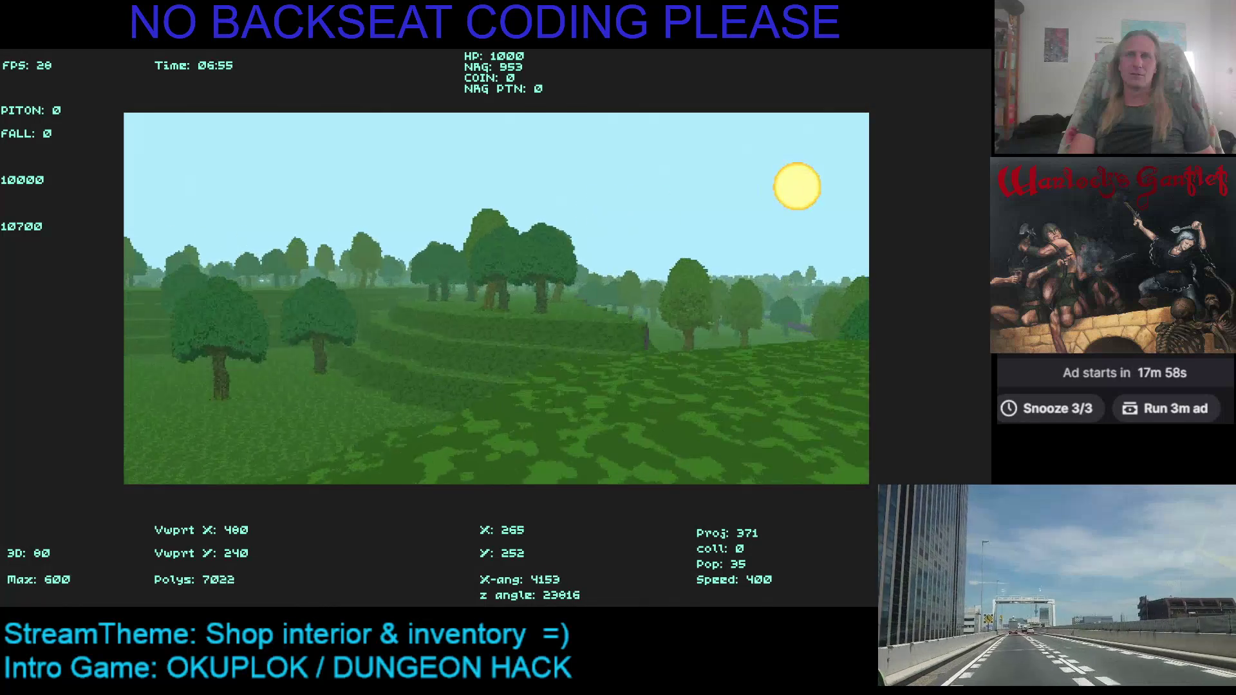
{"action": "key", "text": "Up"}
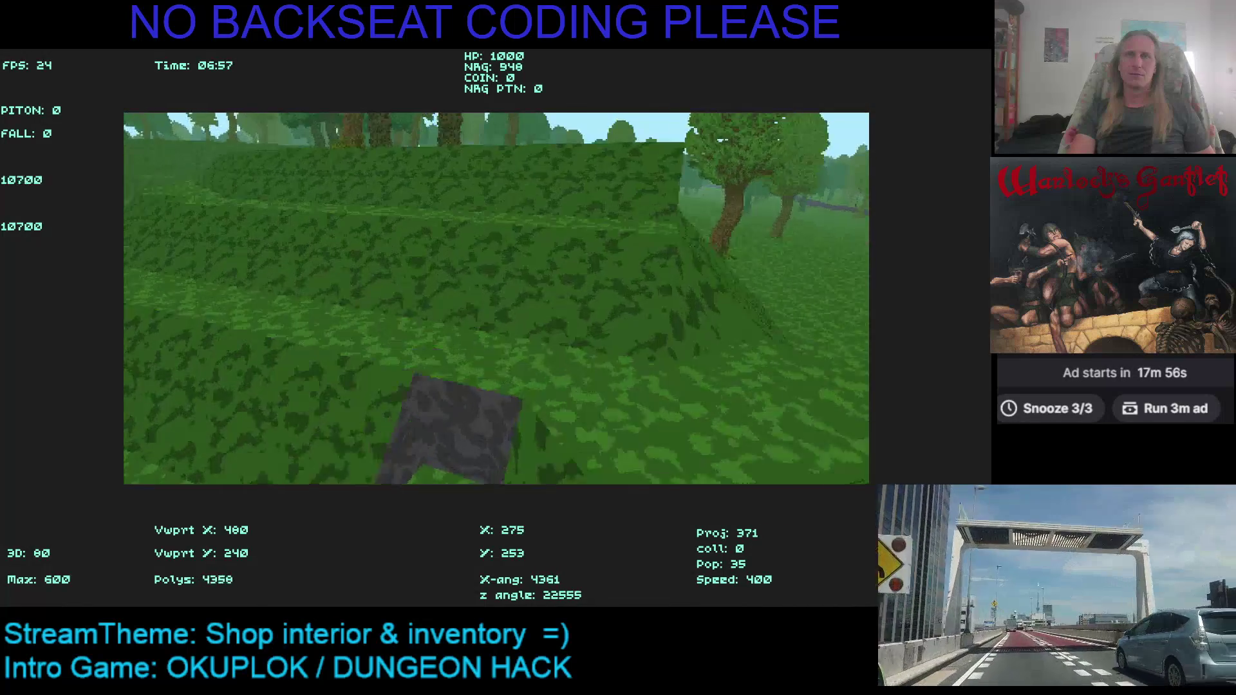
{"action": "key", "text": "Up"}
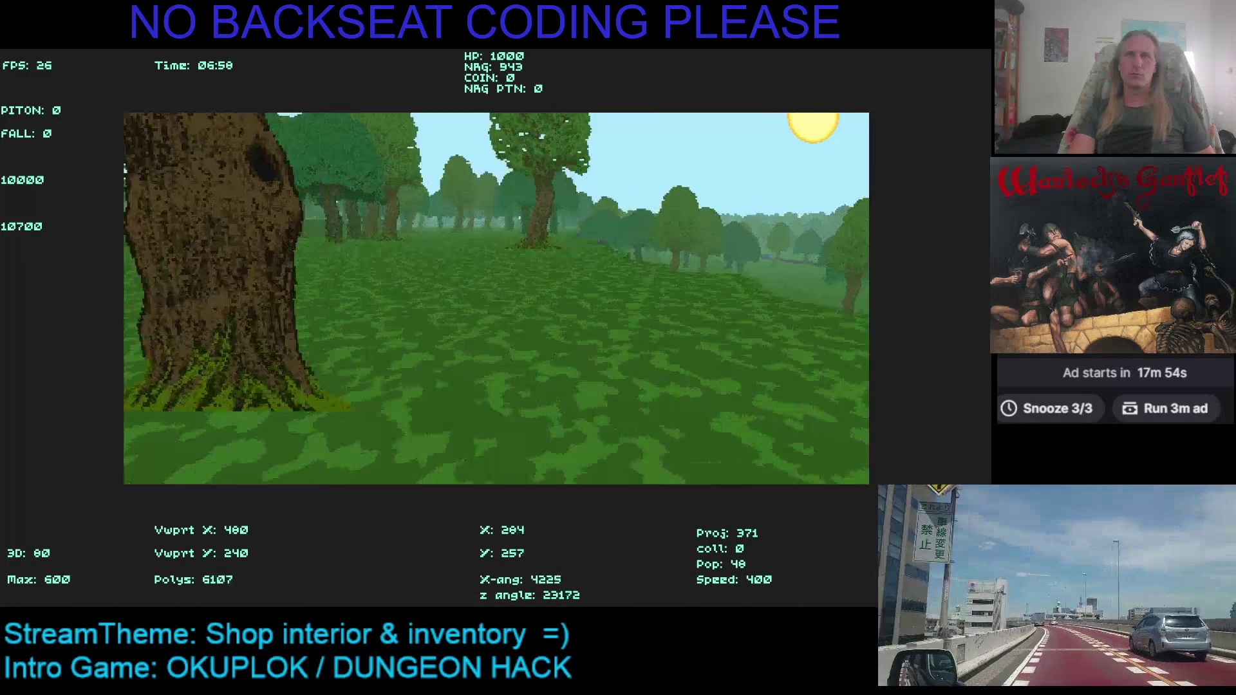
{"action": "key", "text": "Right"}
{"action": "key", "text": "Up"}
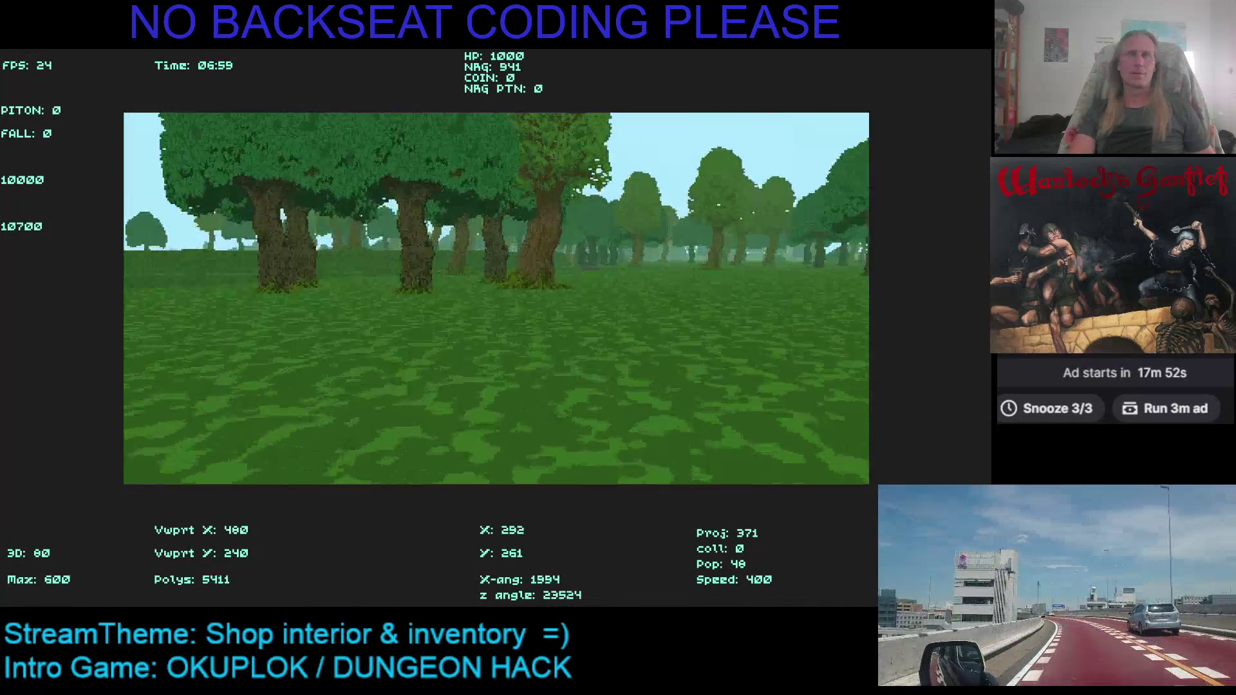
{"action": "key", "text": "Up"}
{"action": "key", "text": "Right"}
{"action": "key", "text": "Right"}
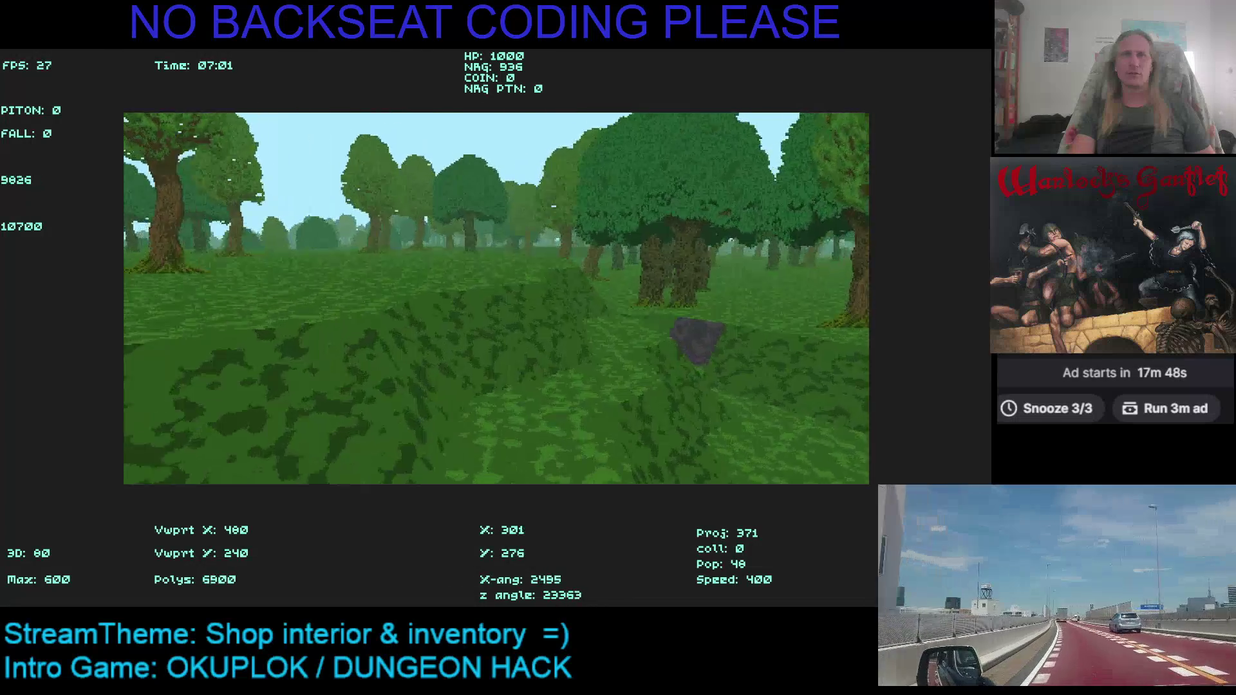
{"action": "key", "text": "Left"}
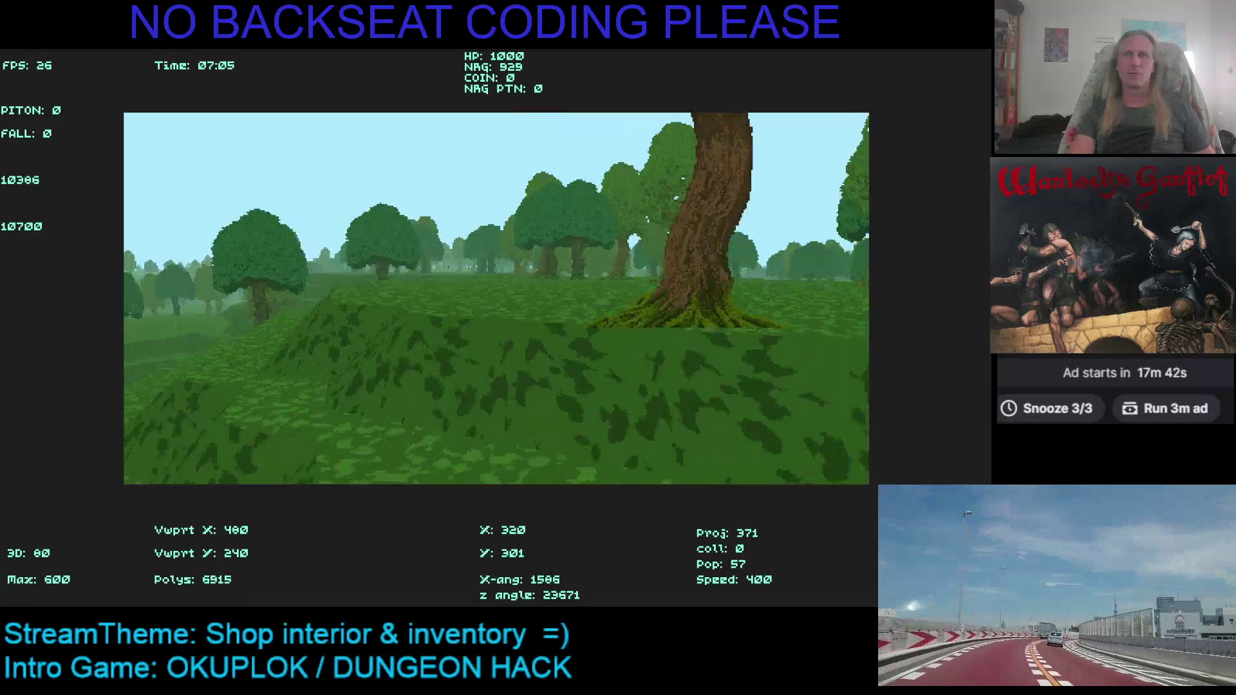
{"action": "key", "text": "Up"}
{"action": "key", "text": "Up"}
{"action": "key", "text": "Right"}
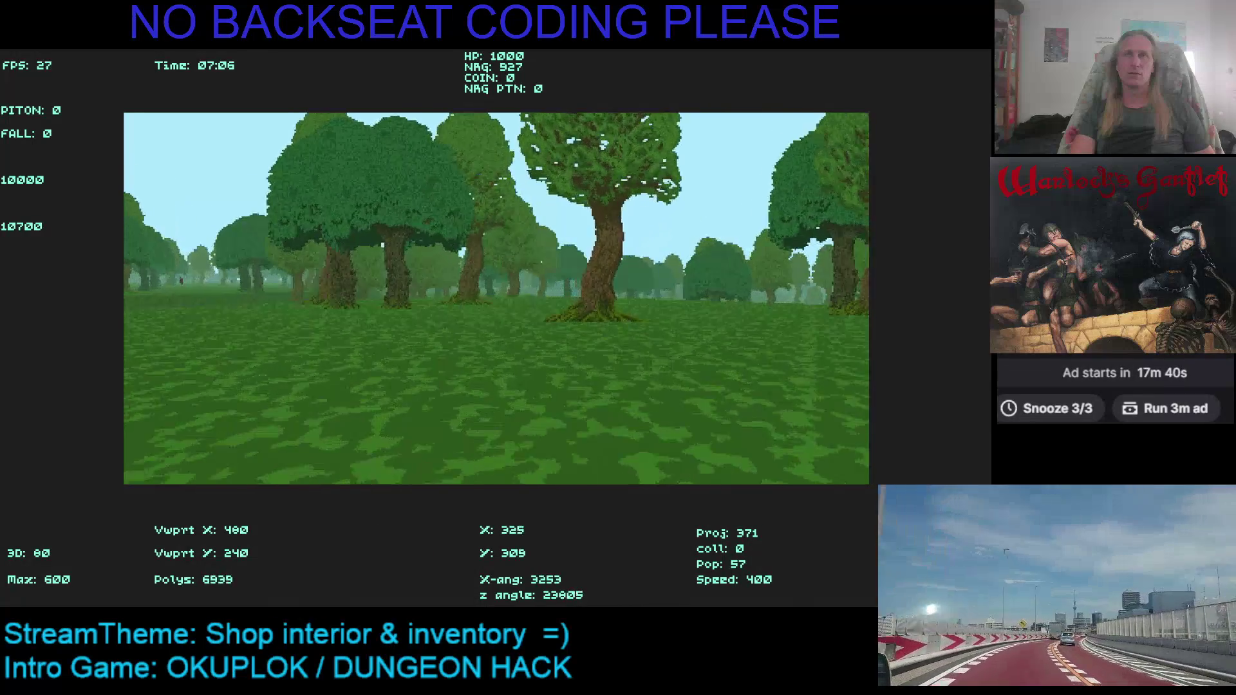
{"action": "key", "text": "Up"}
{"action": "key", "text": "Right"}
{"action": "key", "text": "Up"}
{"action": "key", "text": "Right"}
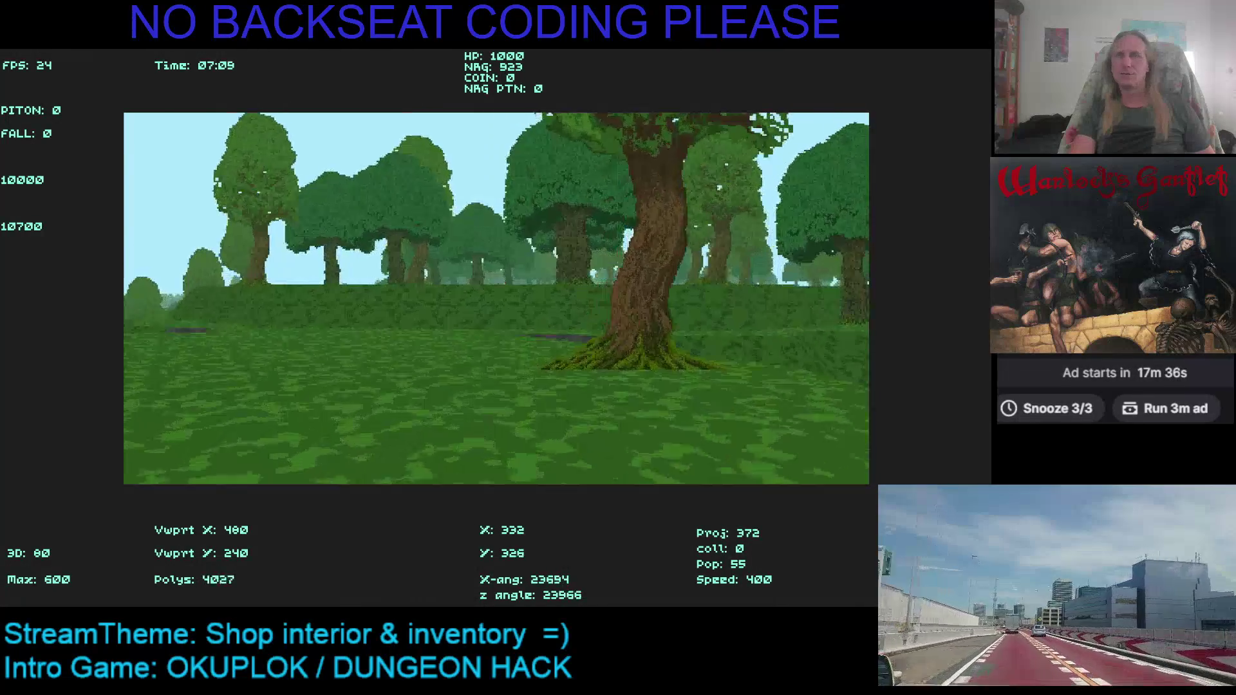
{"action": "key", "text": "Up"}
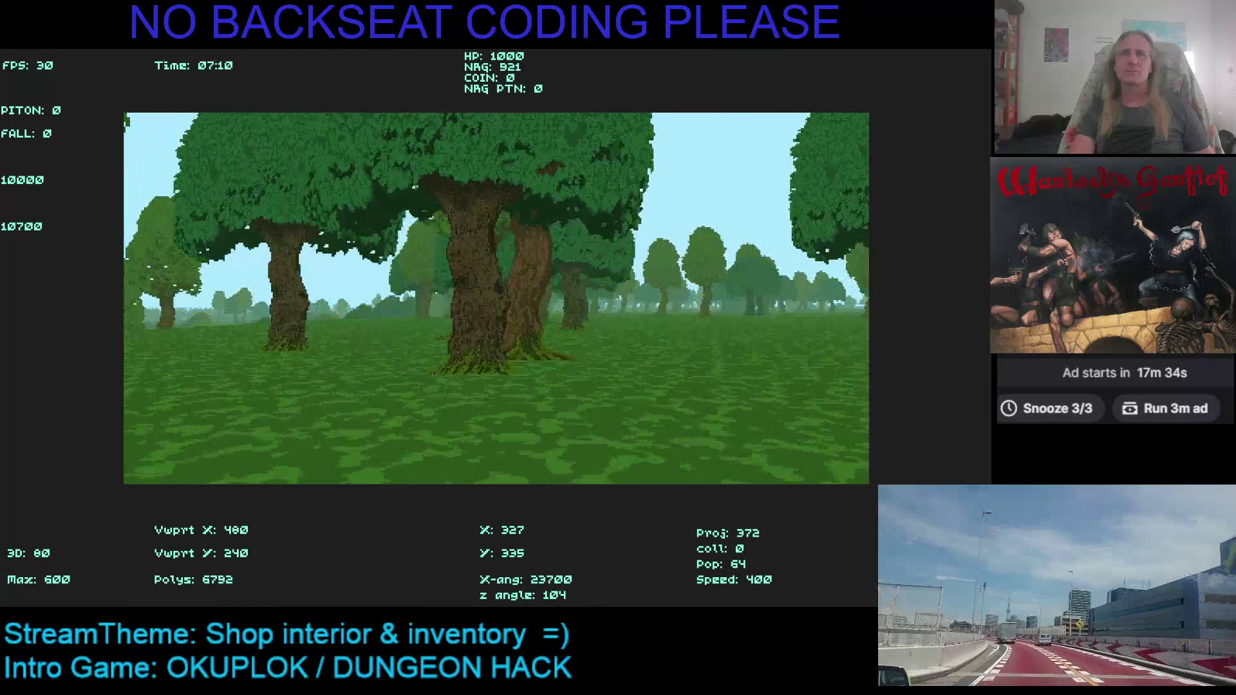
Roam the forest, collecting the coins near the hillside and the chest
{"action": "key", "text": "Left"}
{"action": "key", "text": "Left"}
{"action": "key", "text": "Left"}
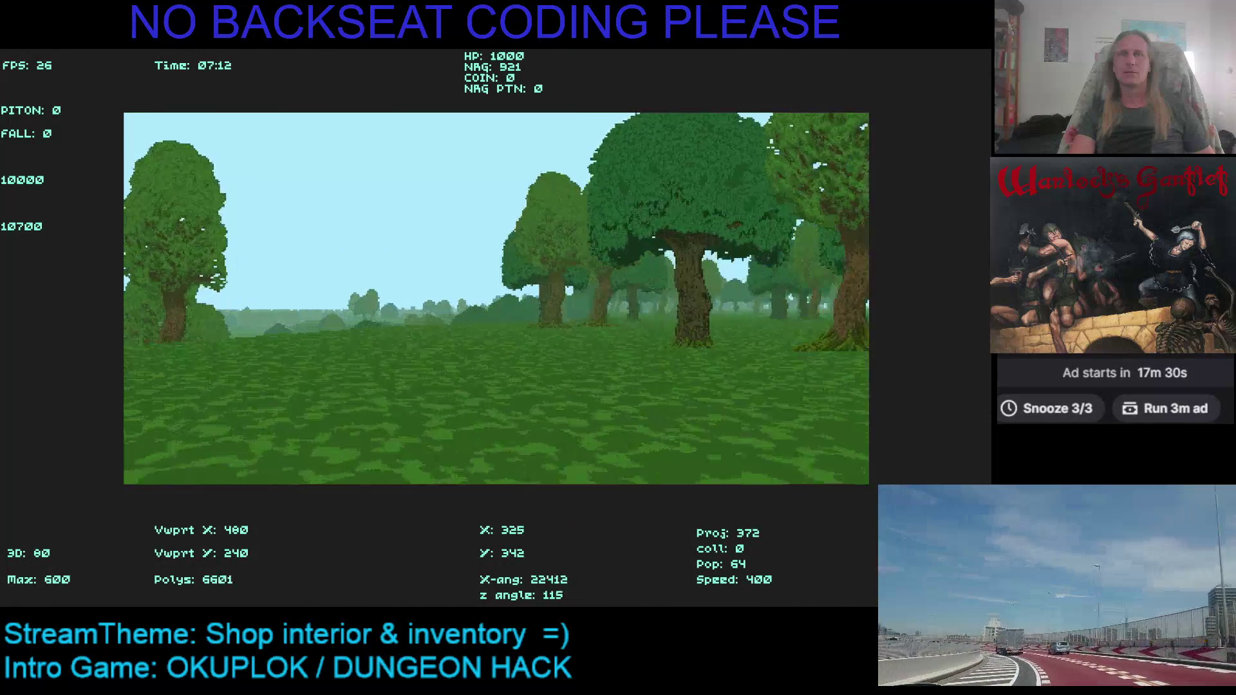
{"action": "key", "text": "Right"}
{"action": "key", "text": "Left"}
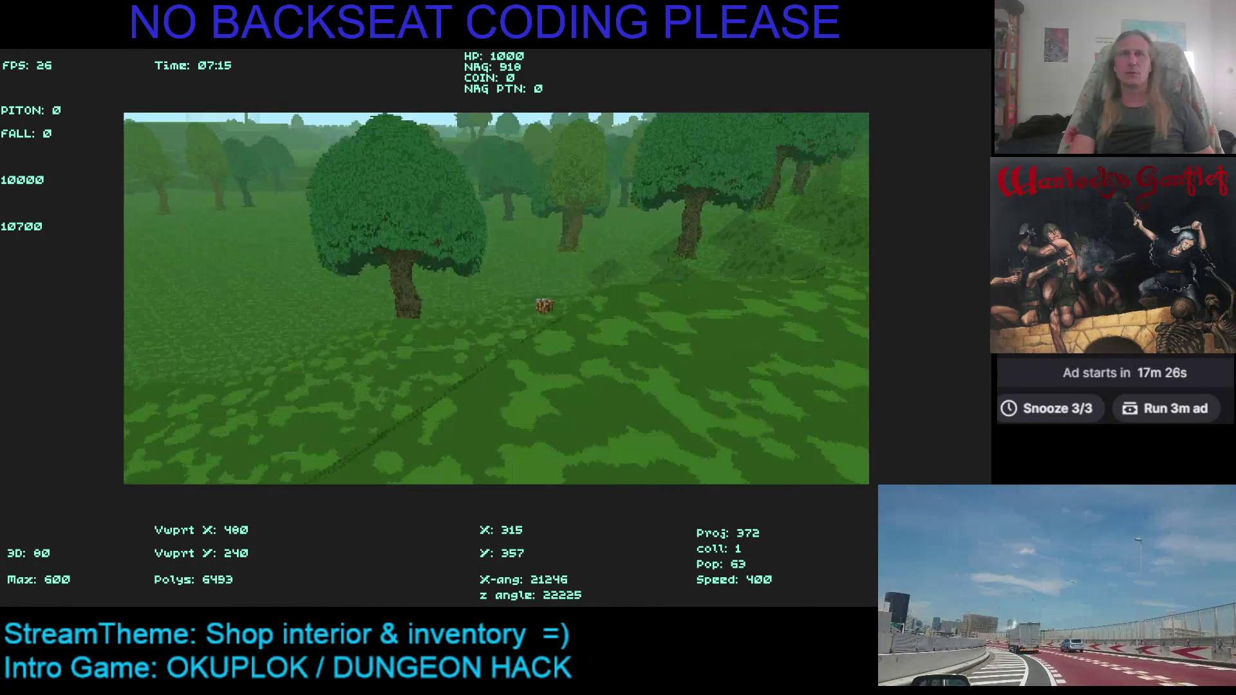
{"action": "key", "text": "Right"}
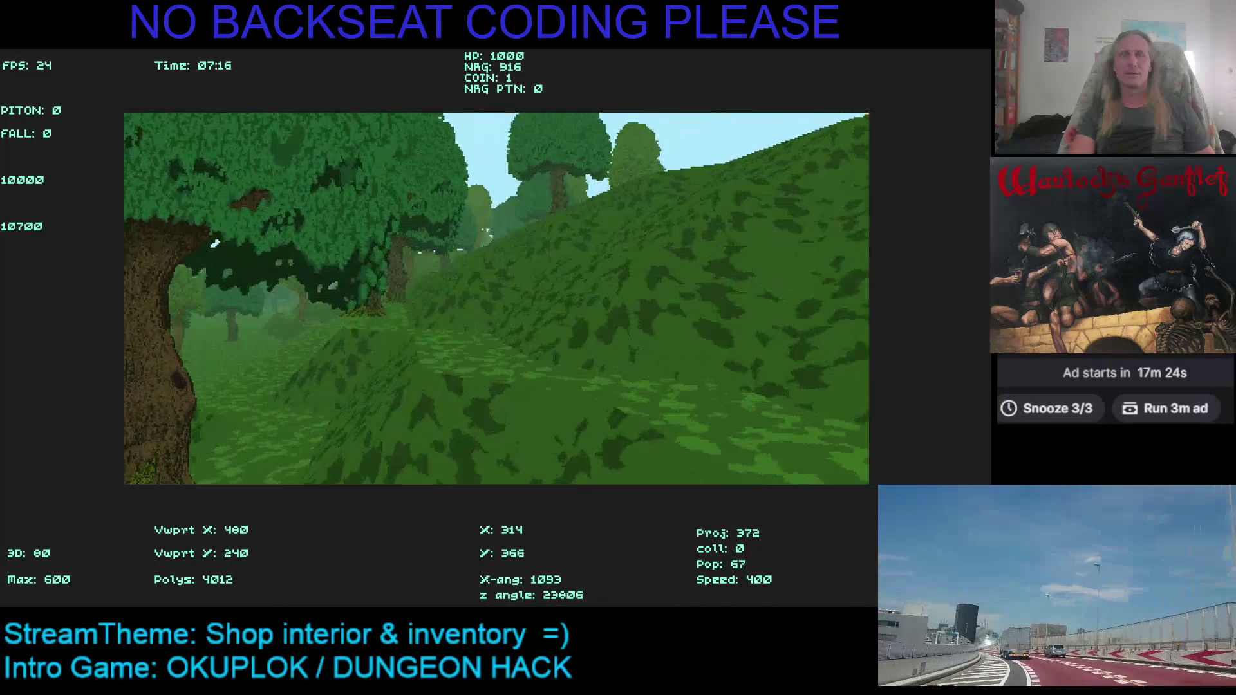
{"action": "key", "text": "Left"}
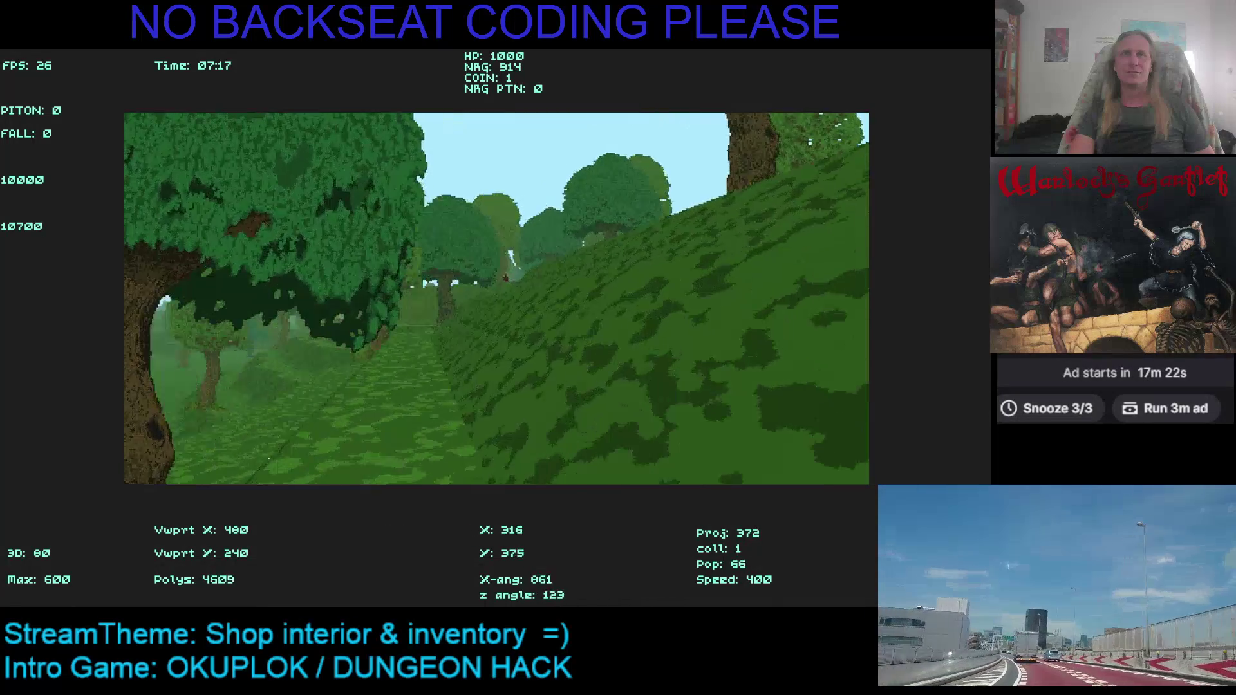
{"action": "key", "text": "Left"}
{"action": "key", "text": "Left"}
{"action": "key", "text": "Left"}
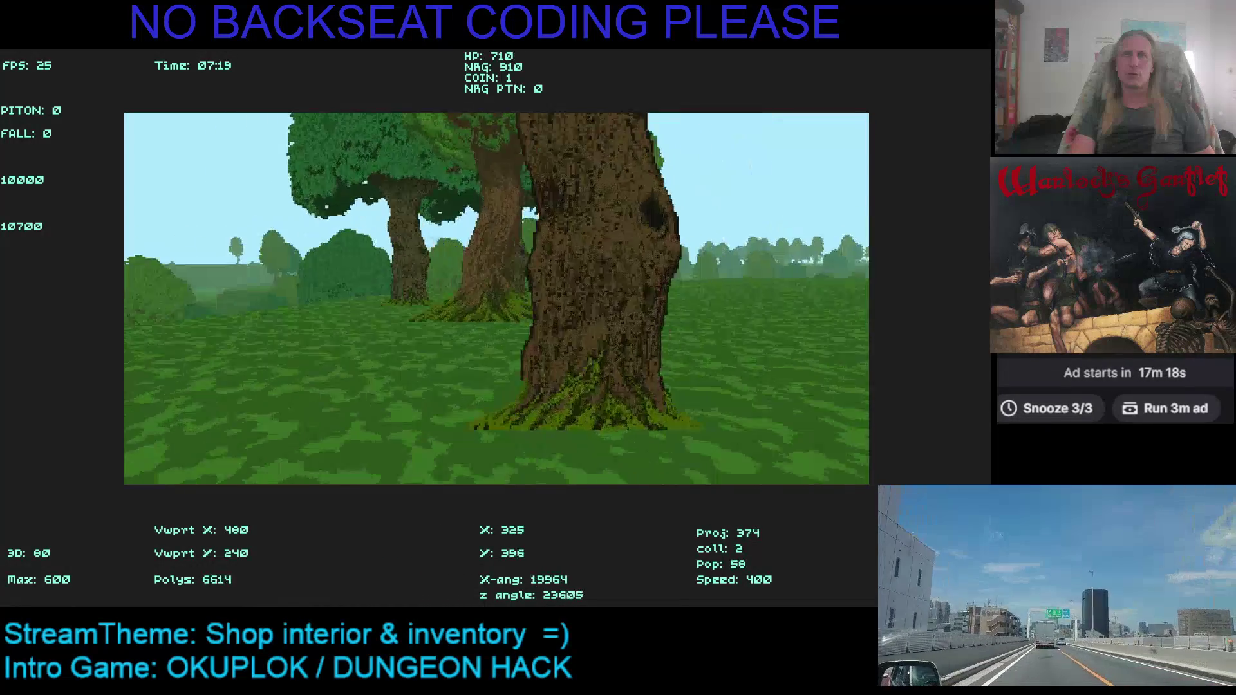
{"action": "key", "text": "Left"}
{"action": "key", "text": "Left"}
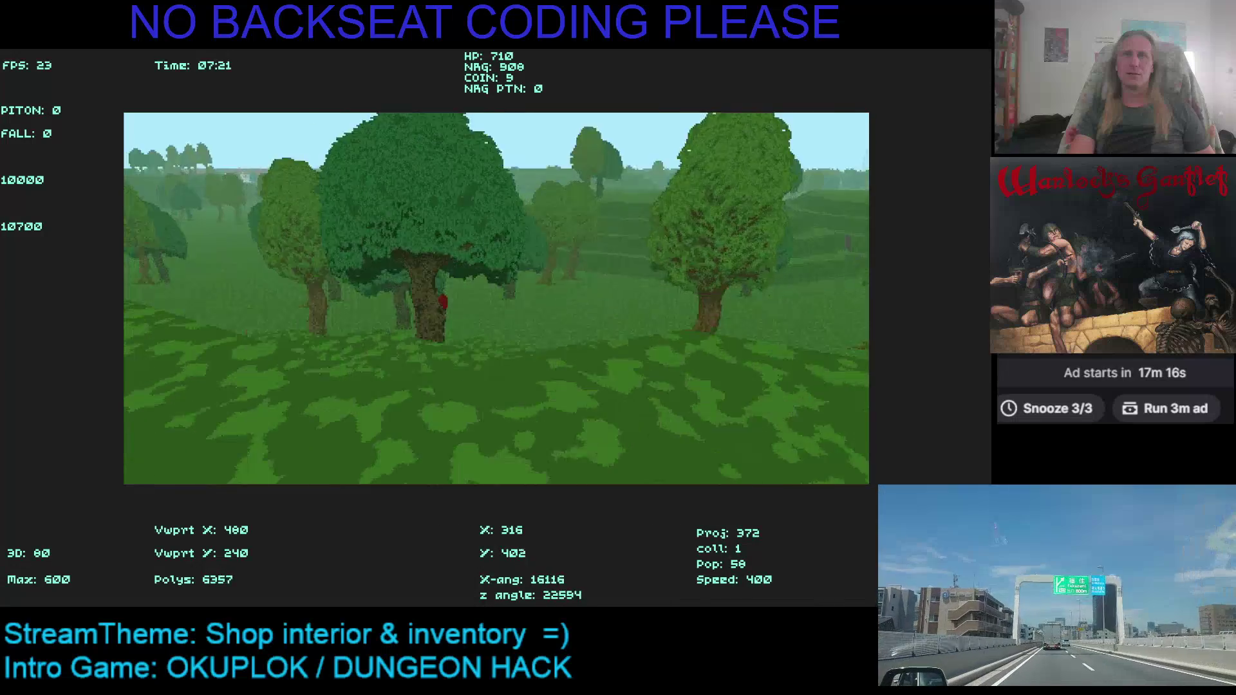
{"action": "key", "text": "Right"}
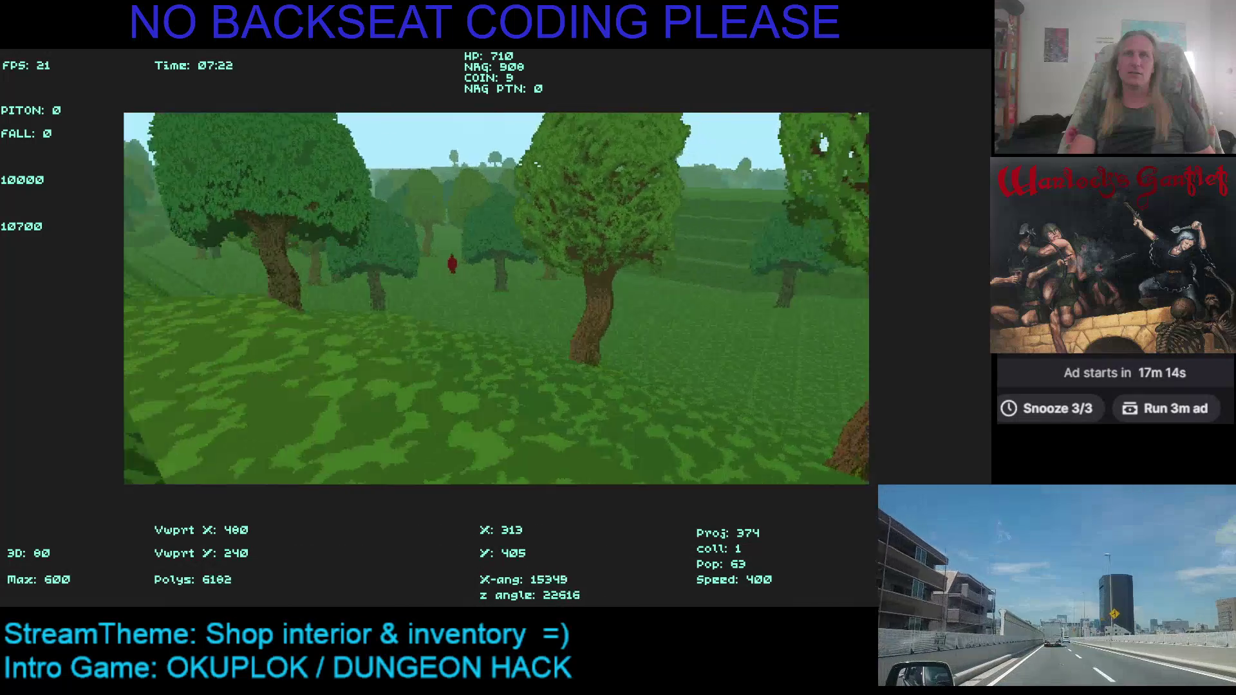
{"action": "key", "text": "Right"}
{"action": "key", "text": "Right"}
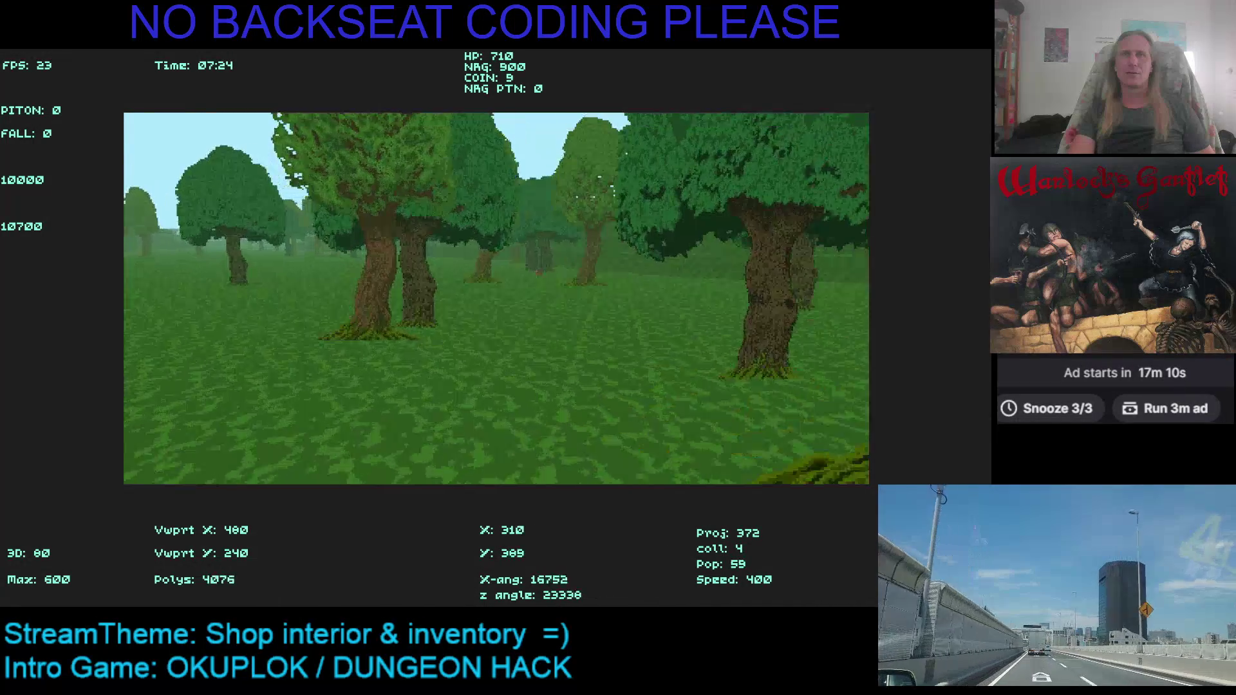
{"action": "key", "text": "Right"}
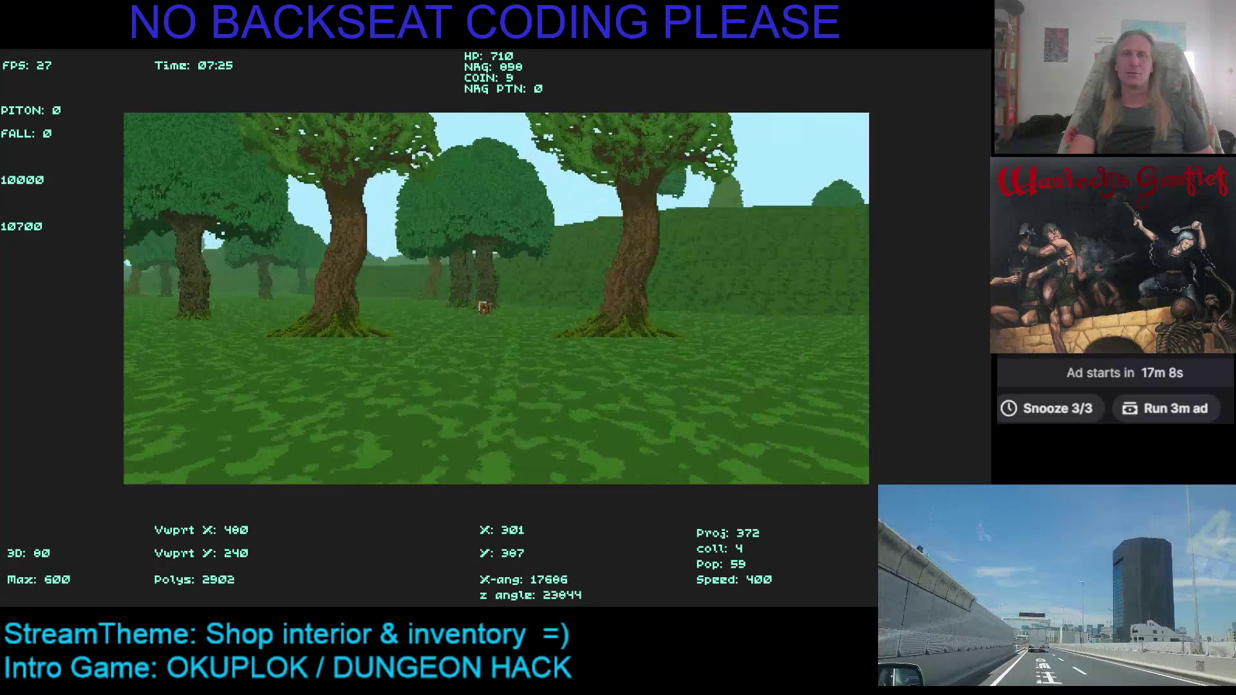
{"action": "key", "text": "Up"}
{"action": "key", "text": "Up"}
{"action": "key", "text": "Right"}
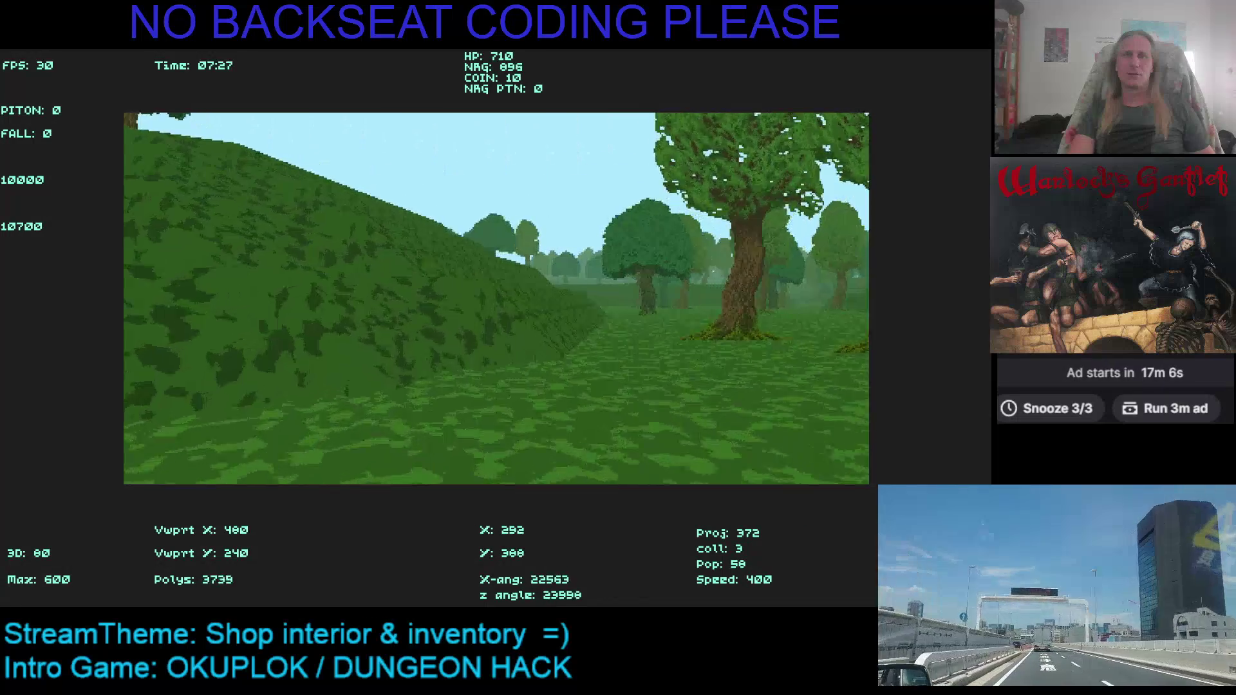
{"action": "key", "text": "Right"}
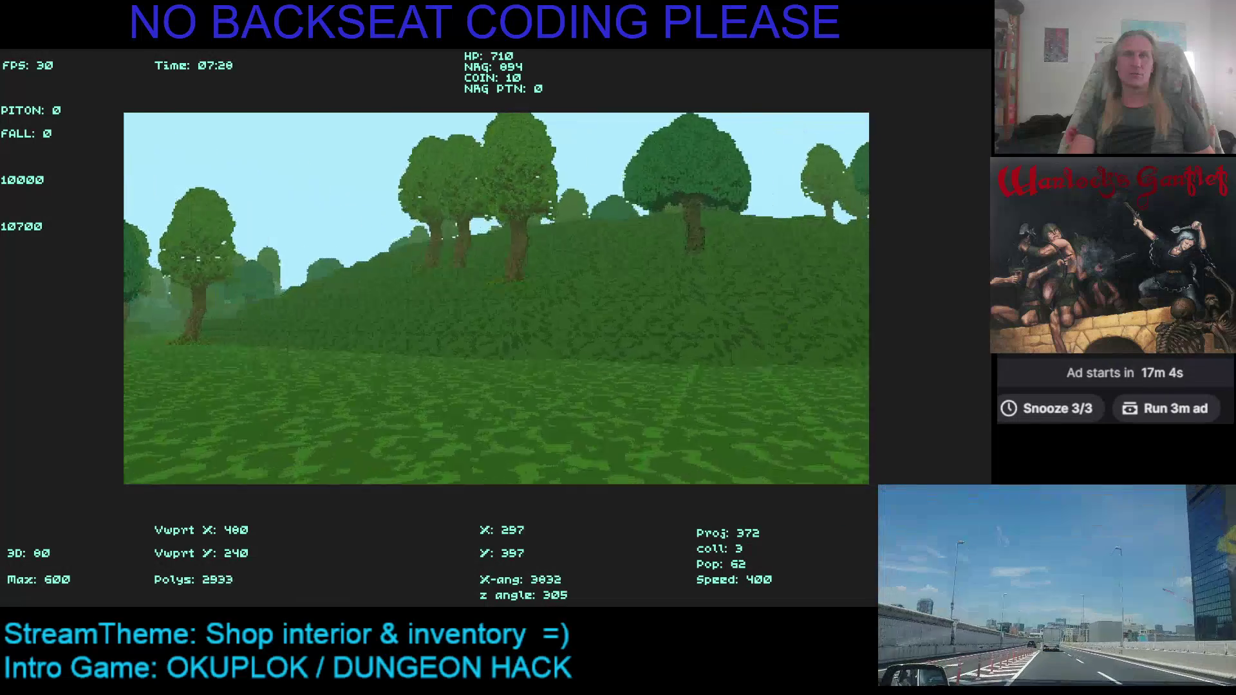
{"action": "key", "text": "Right"}
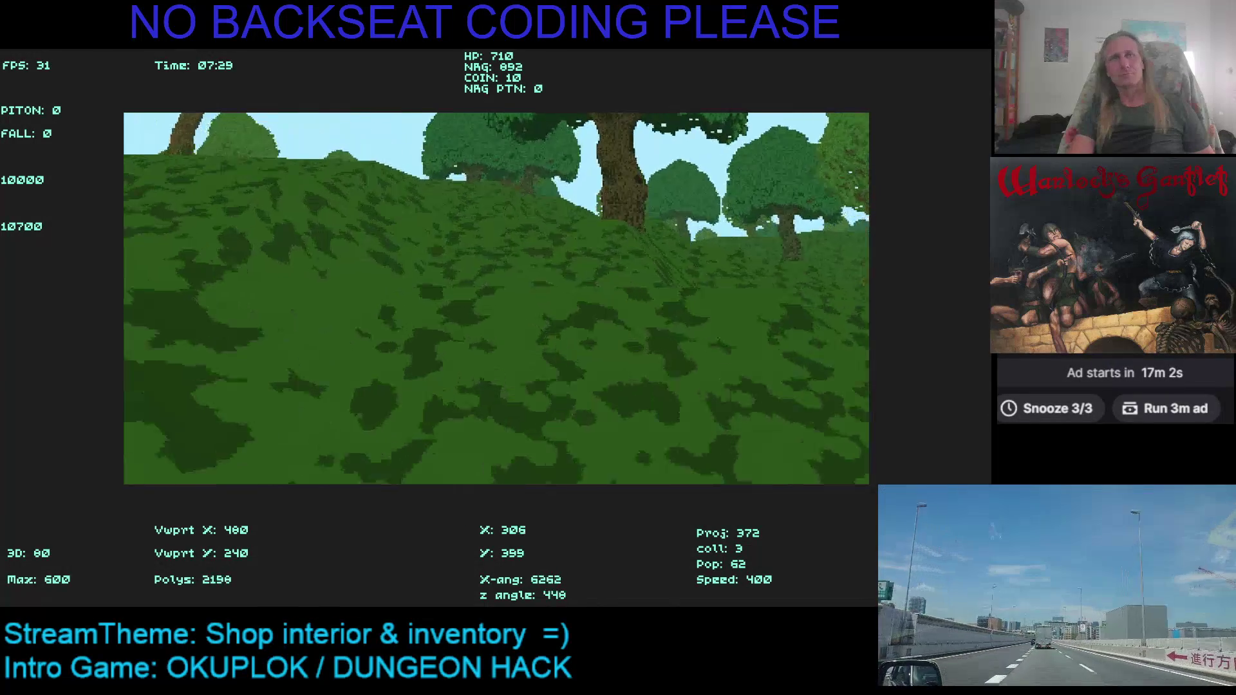
Keep walking and turning through the trees across the meadow
{"action": "key", "text": "Up"}
{"action": "key", "text": "Left"}
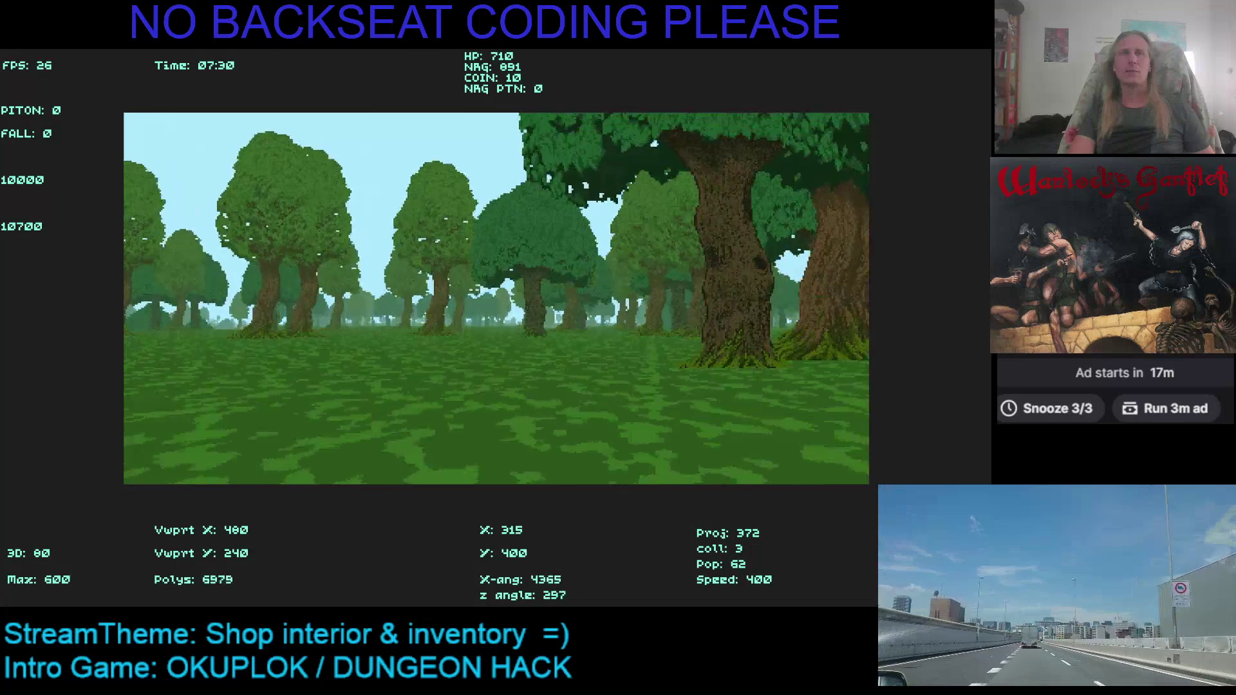
{"action": "key", "text": "Left"}
{"action": "key", "text": "Up"}
{"action": "key", "text": "Left"}
{"action": "key", "text": "Up"}
{"action": "key", "text": "Left"}
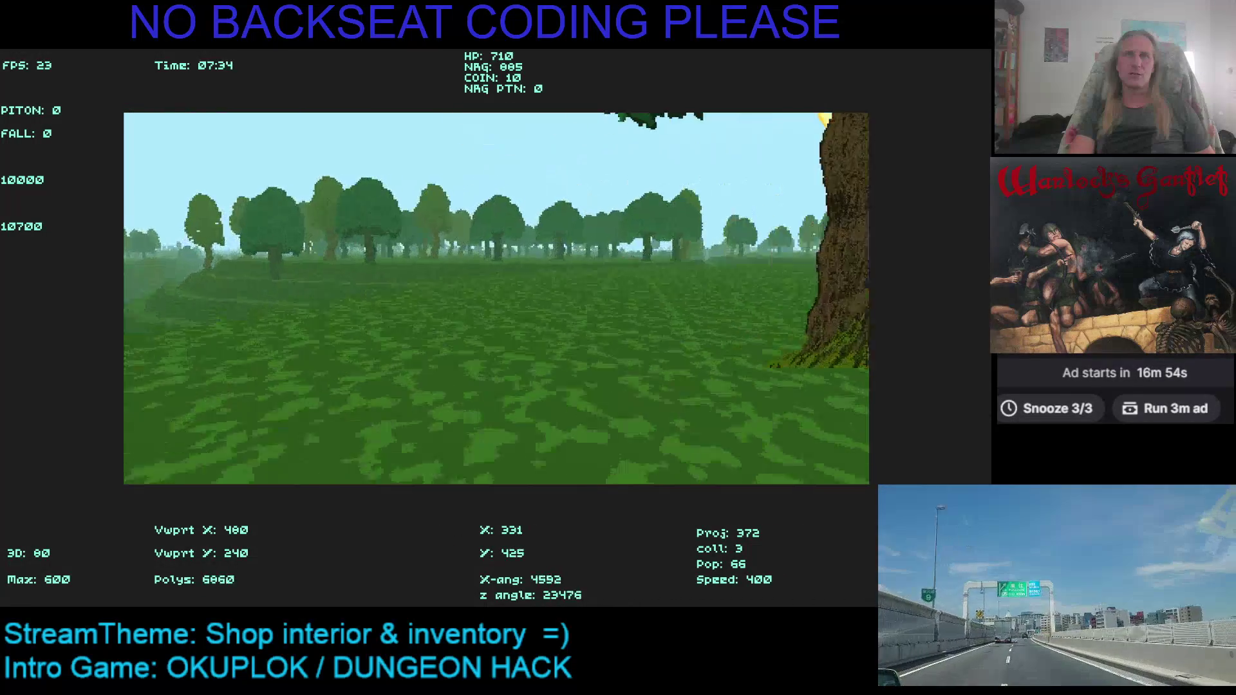
{"action": "key", "text": "Up"}
{"action": "key", "text": "Left"}
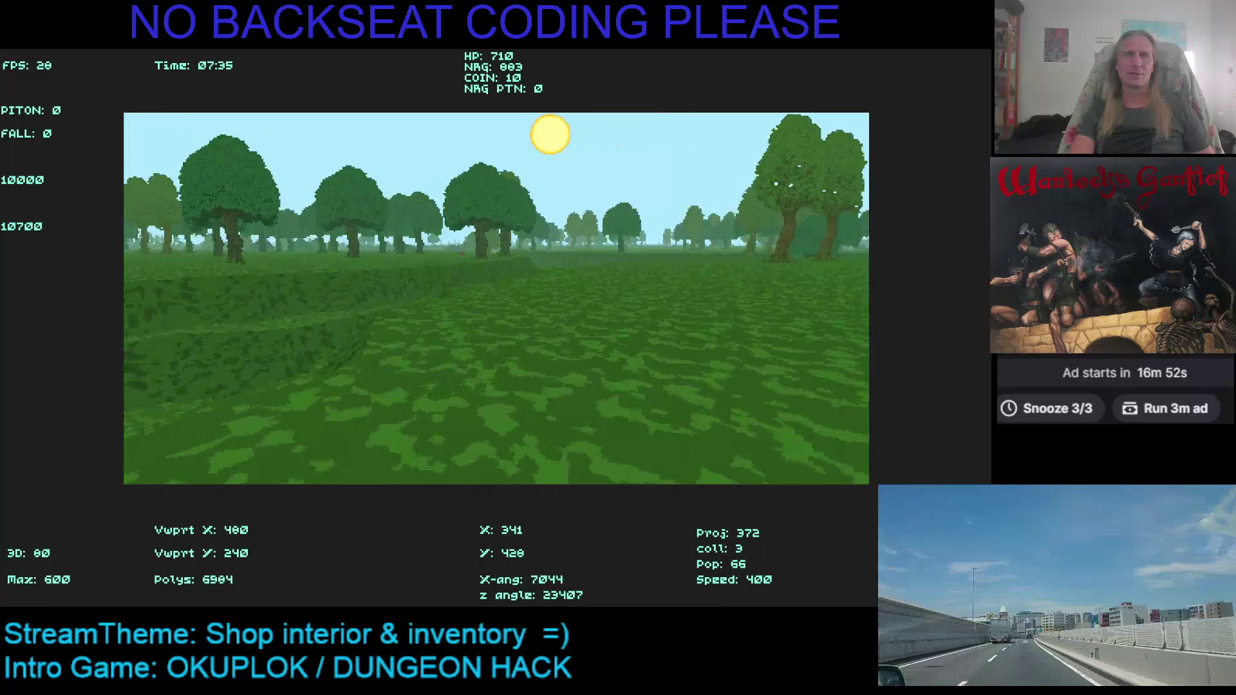
{"action": "key", "text": "Up"}
{"action": "key", "text": "Up"}
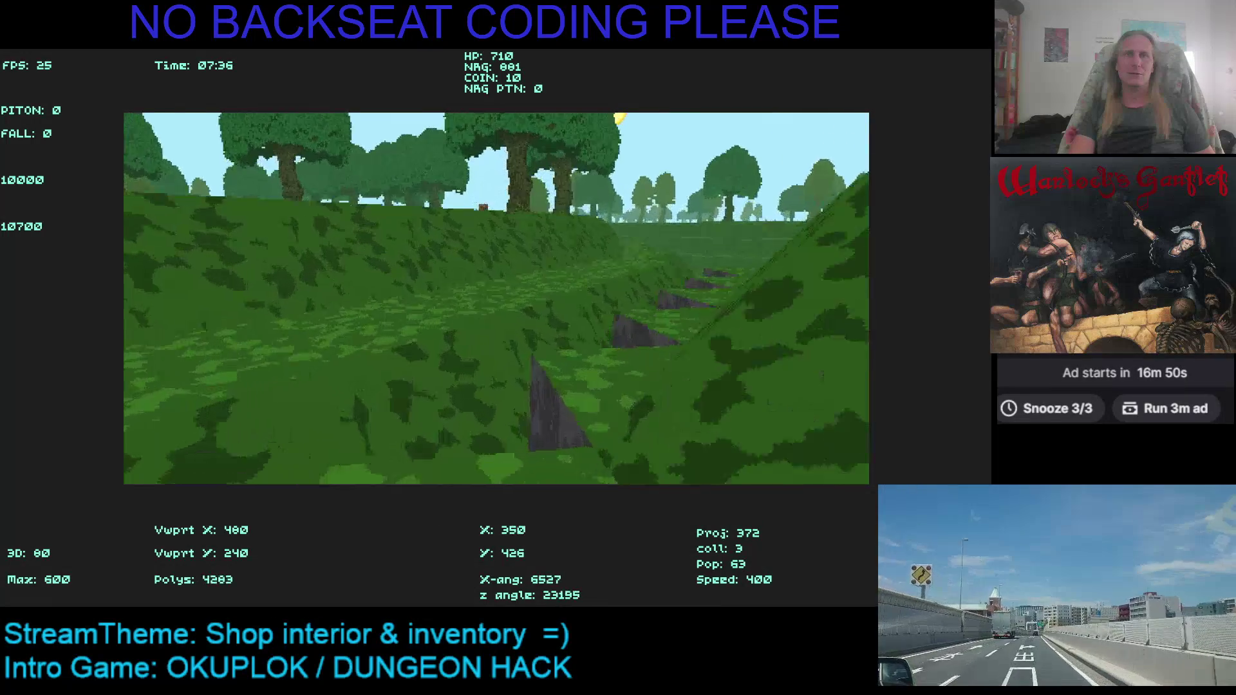
{"action": "key", "text": "Up"}
{"action": "key", "text": "Up"}
{"action": "key", "text": "Right"}
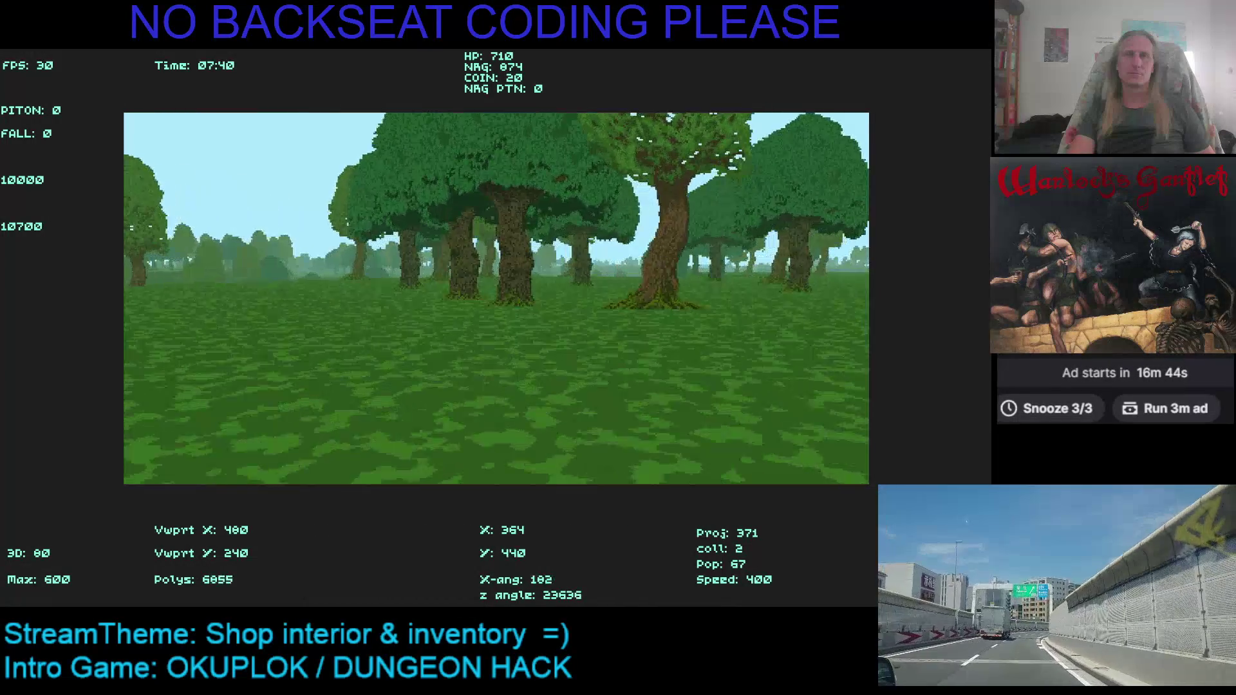
{"action": "key", "text": "Left"}
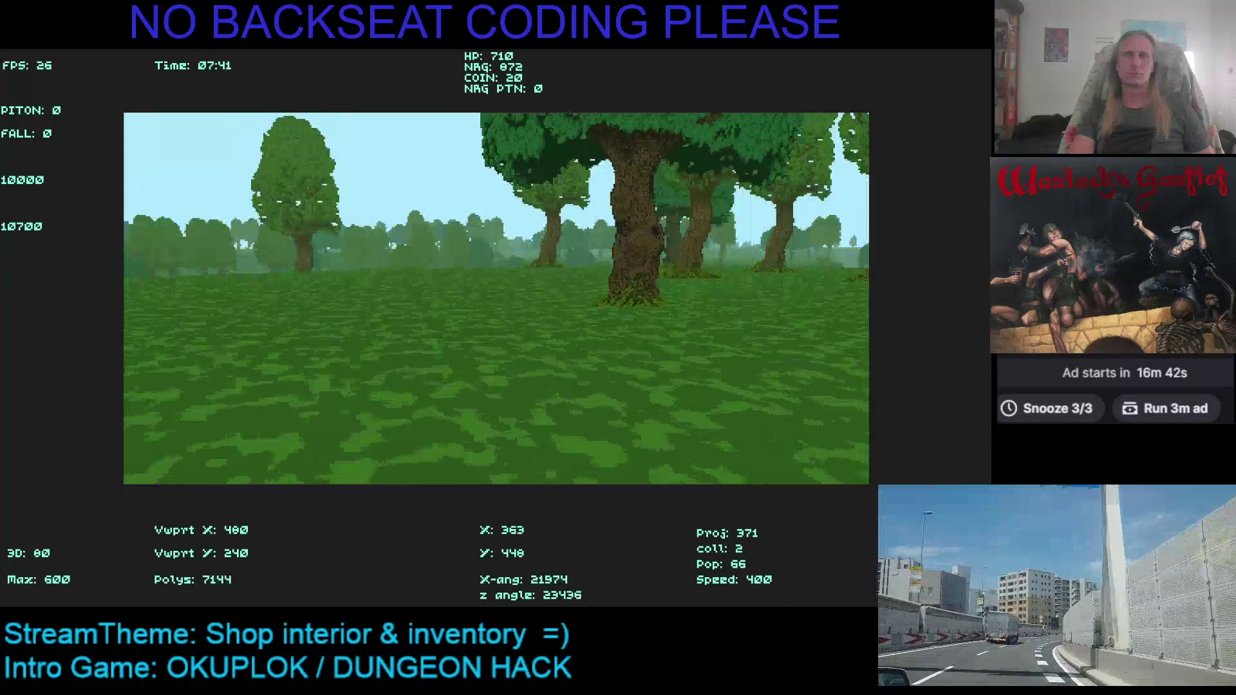
{"action": "key", "text": "Left"}
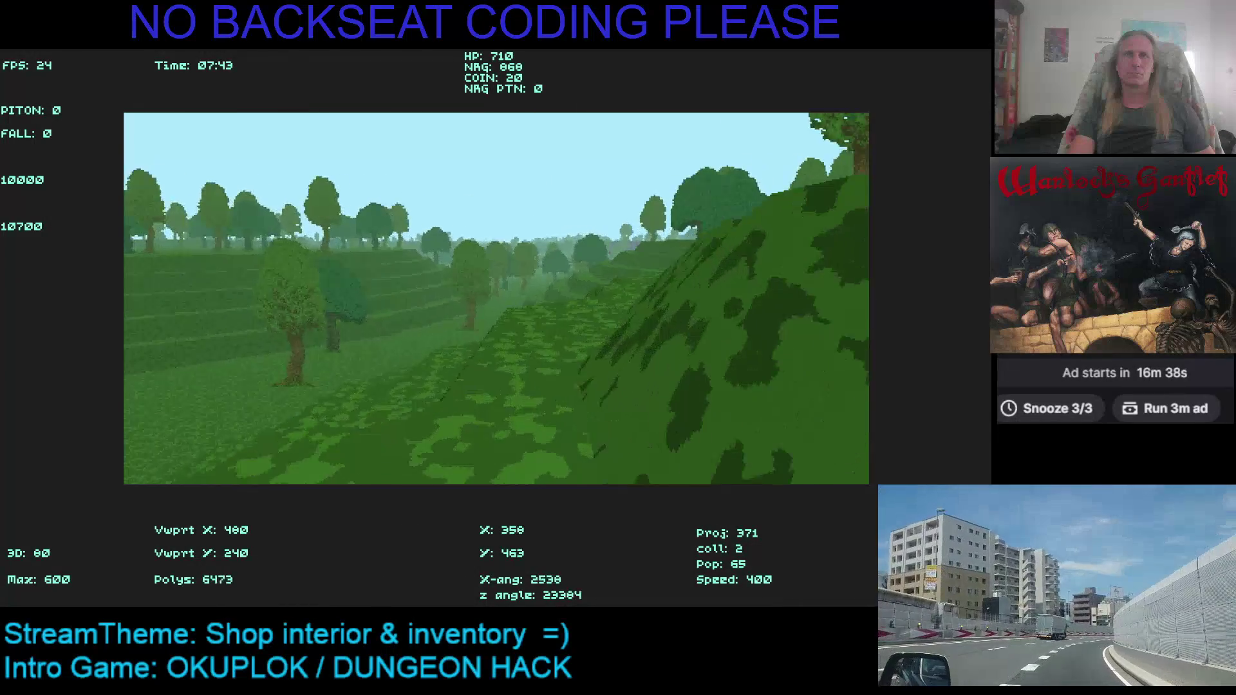
{"action": "key", "text": "Right"}
{"action": "key", "text": "Left"}
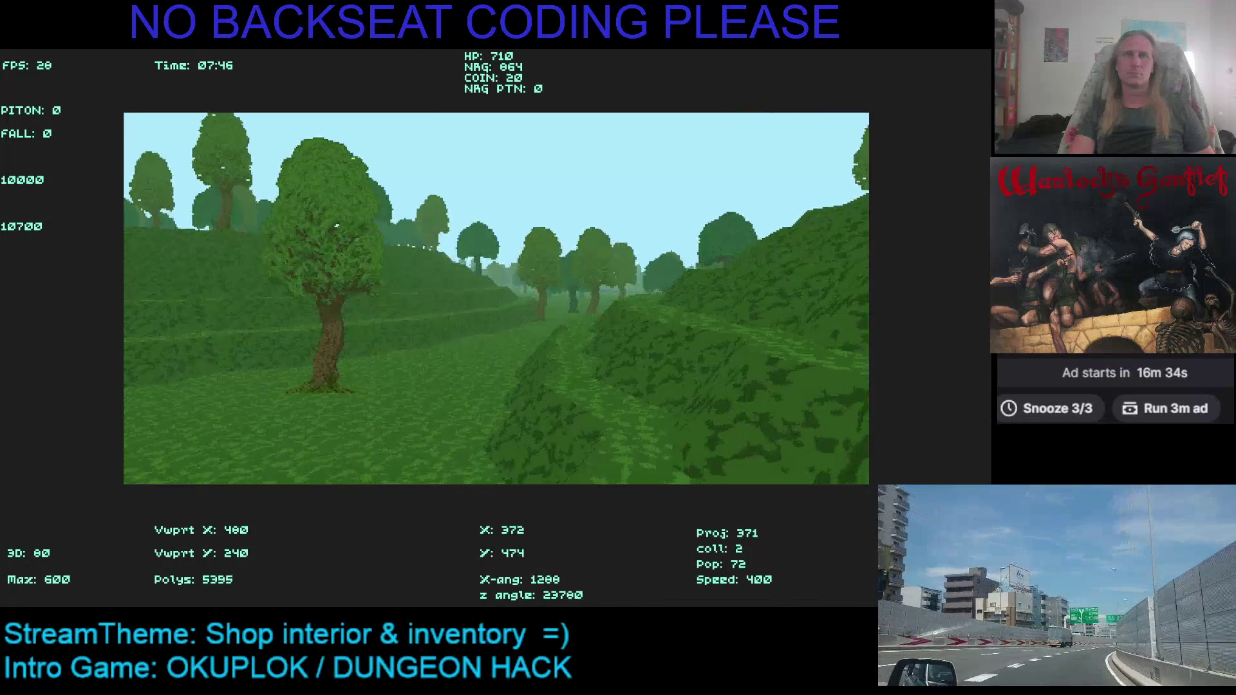
{"action": "key", "text": "Left"}
{"action": "key", "text": "Right"}
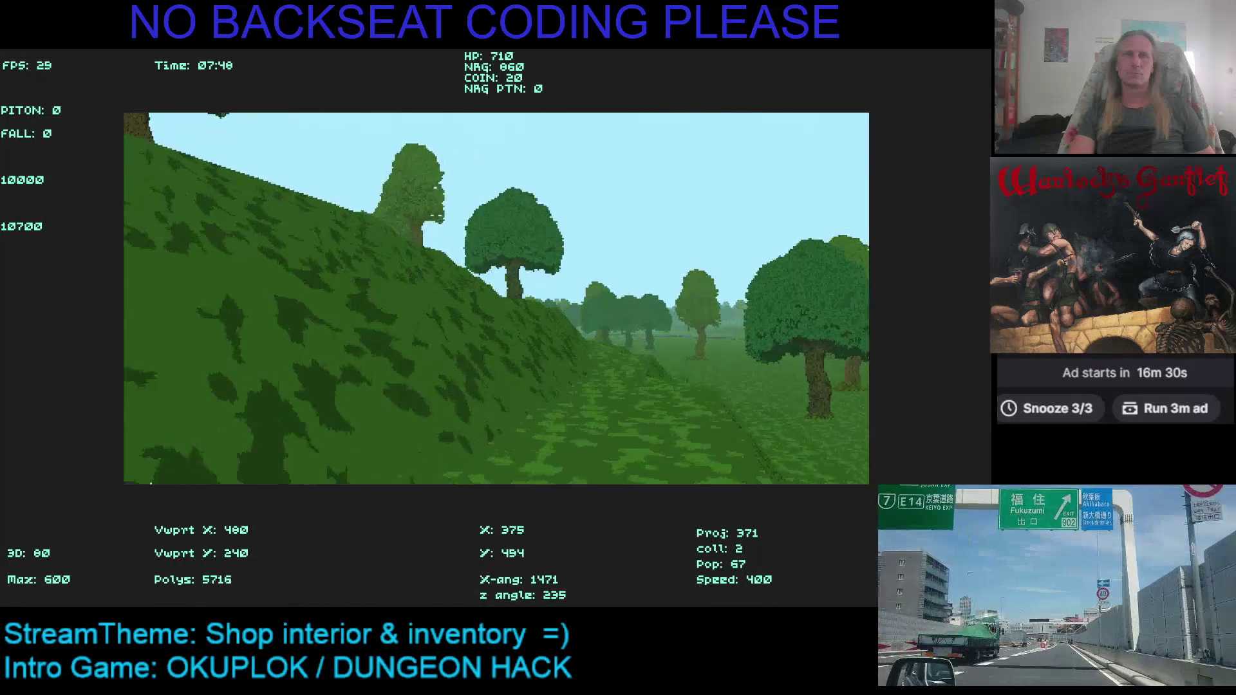
{"action": "key", "text": "Left"}
{"action": "key", "text": "Right"}
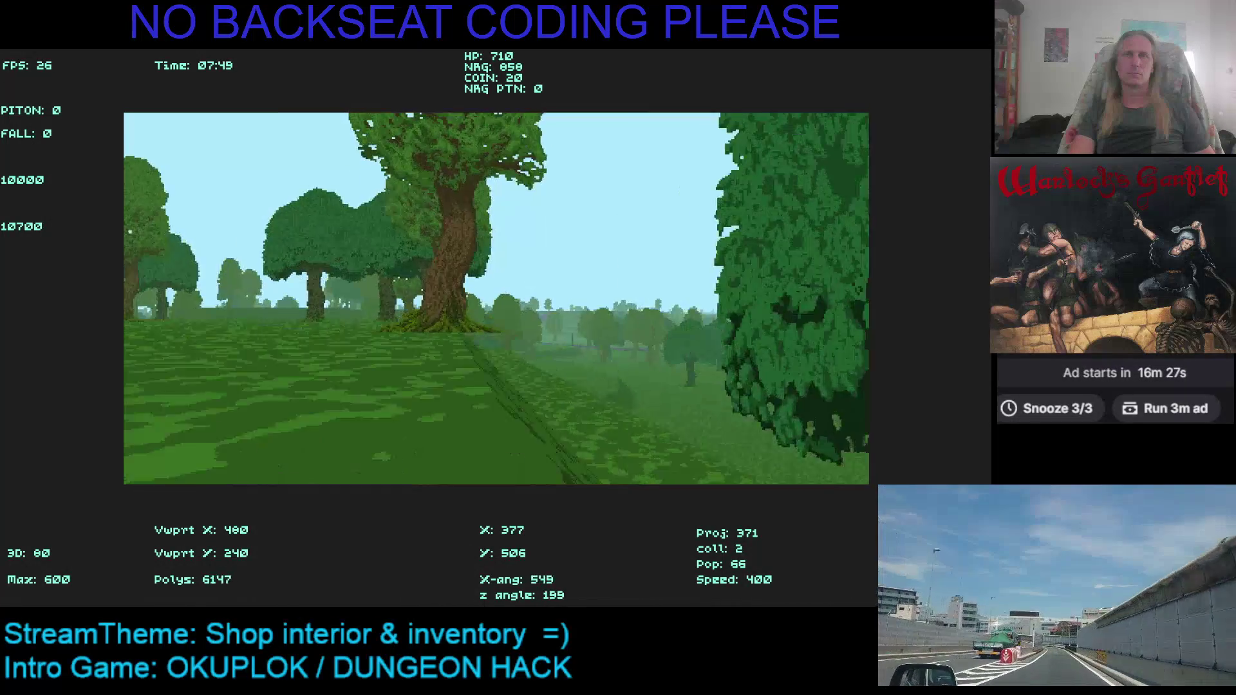
{"action": "key", "text": "Left"}
{"action": "key", "text": "Right"}
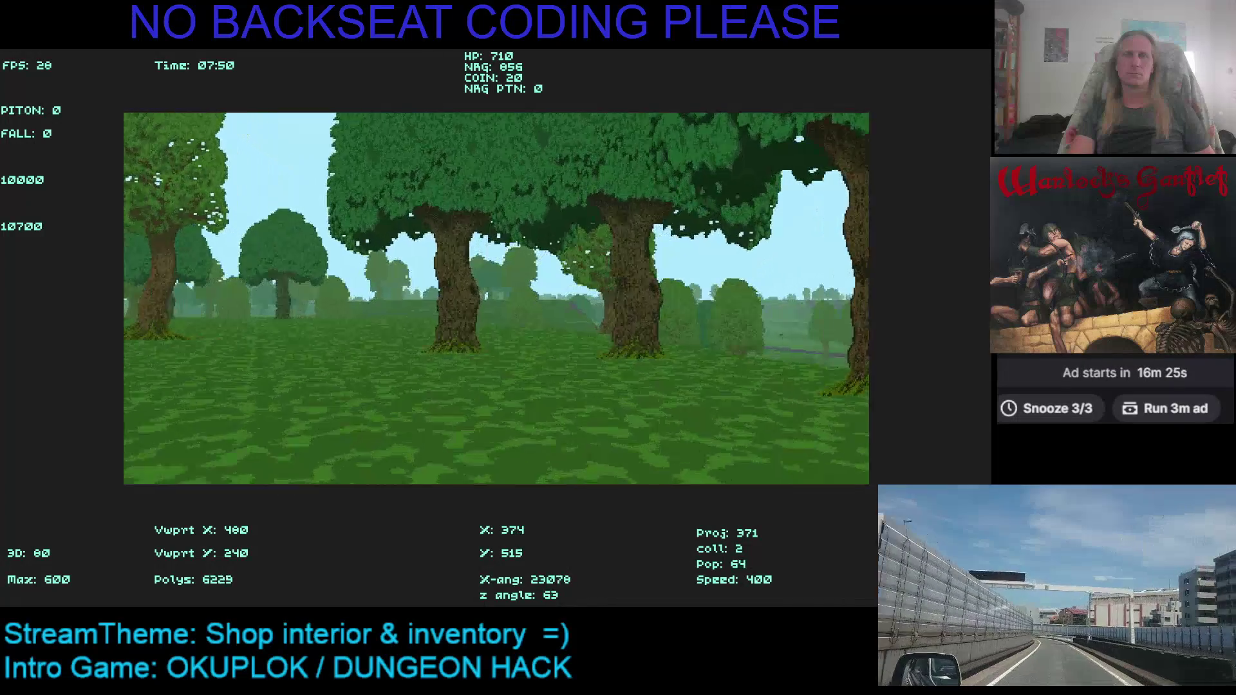
{"action": "key", "text": "Left"}
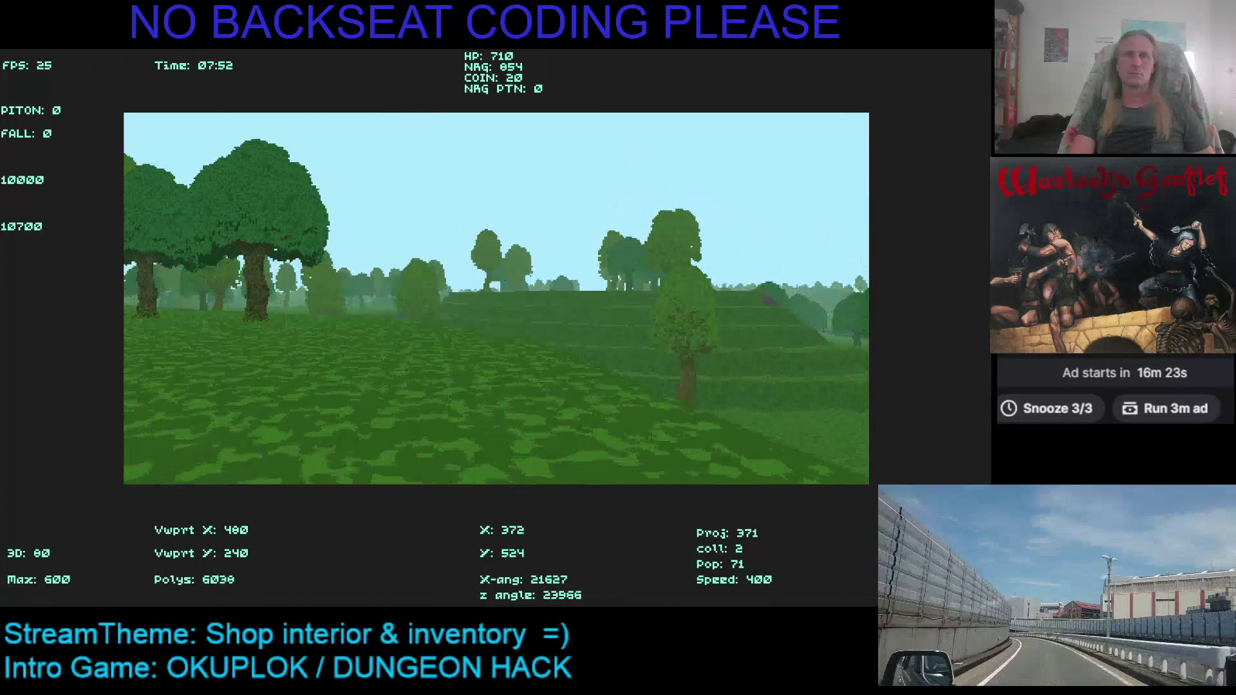
{"action": "key", "text": "Right"}
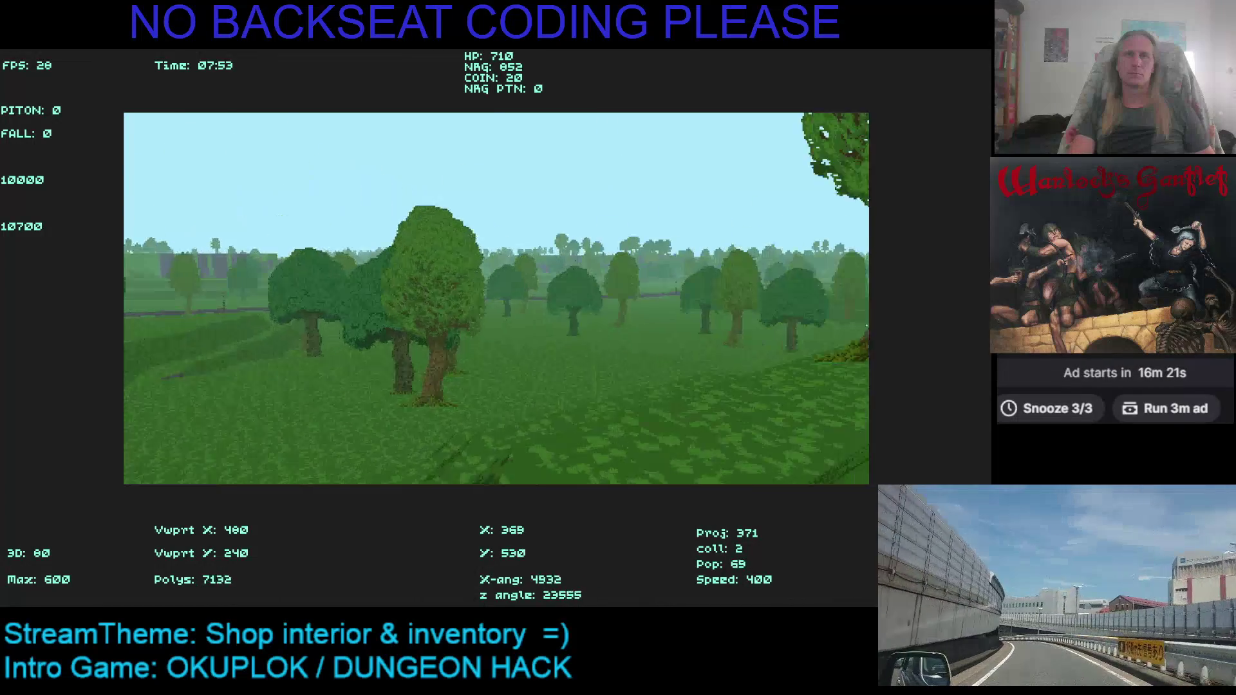
{"action": "key", "text": "Left"}
Check the overhead map and swing around toward the dark stone path by the lamp post
{"action": "key", "text": "m"}
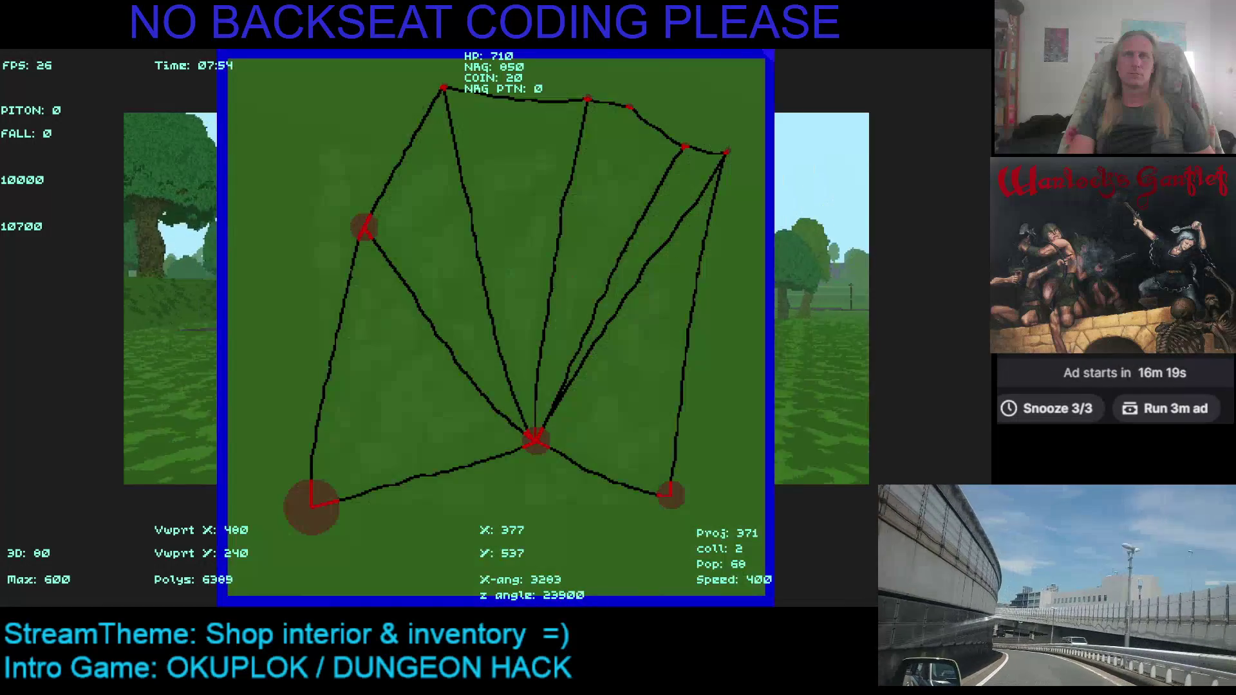
{"action": "key", "text": "m"}
{"action": "key", "text": "Right"}
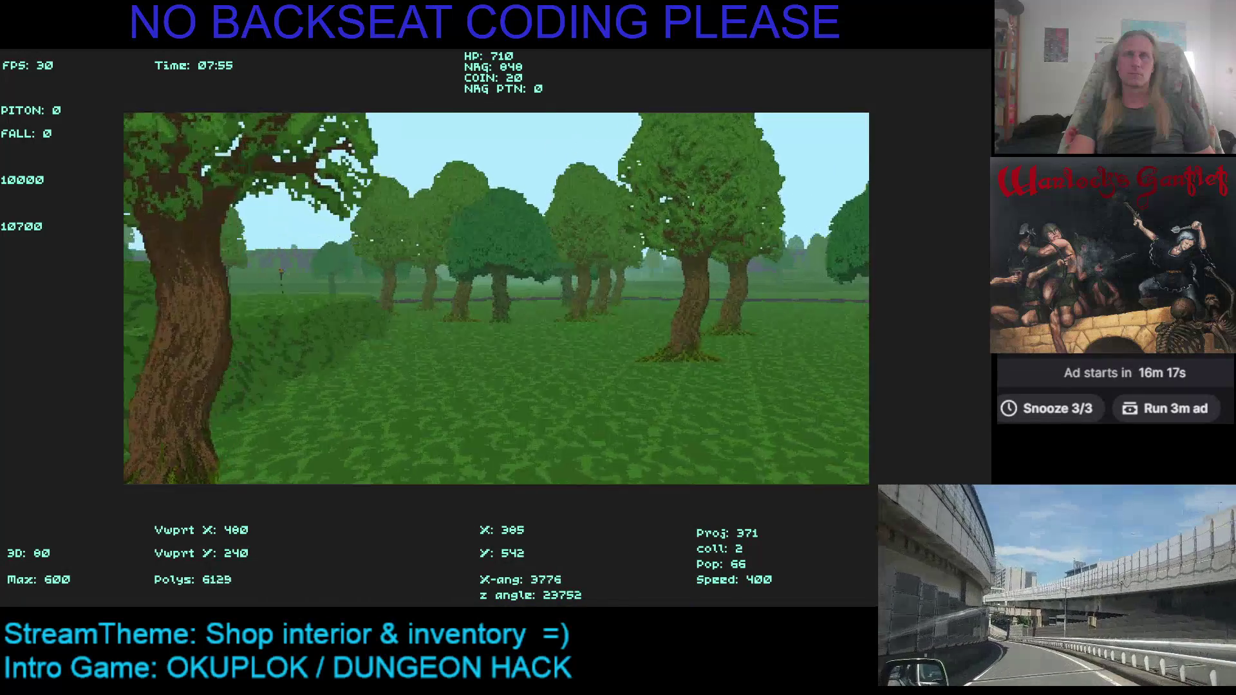
{"action": "key", "text": "Right"}
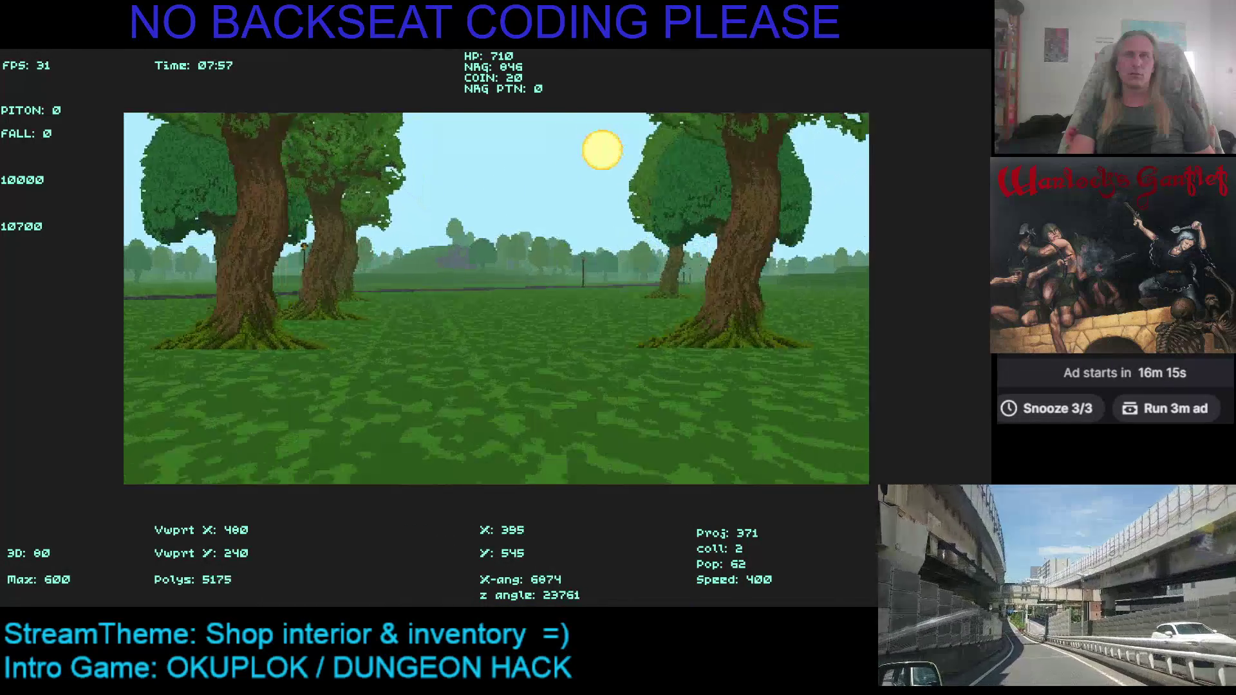
{"action": "key", "text": "Right"}
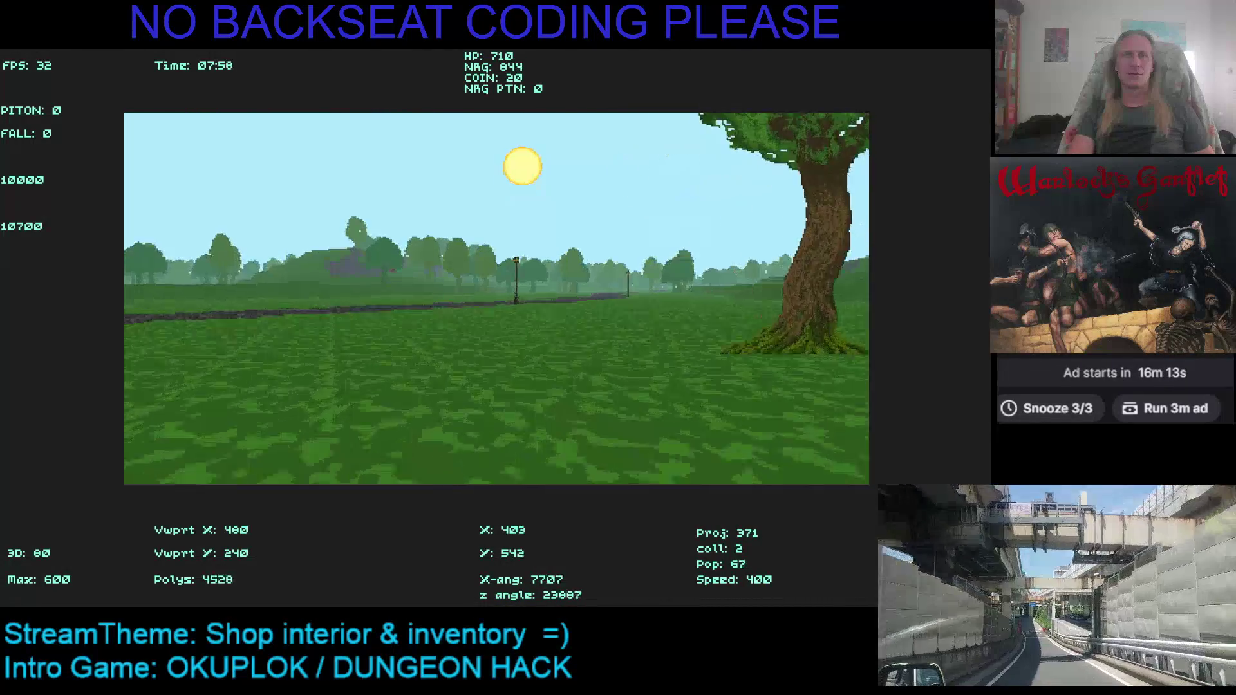
{"action": "key", "text": "Left"}
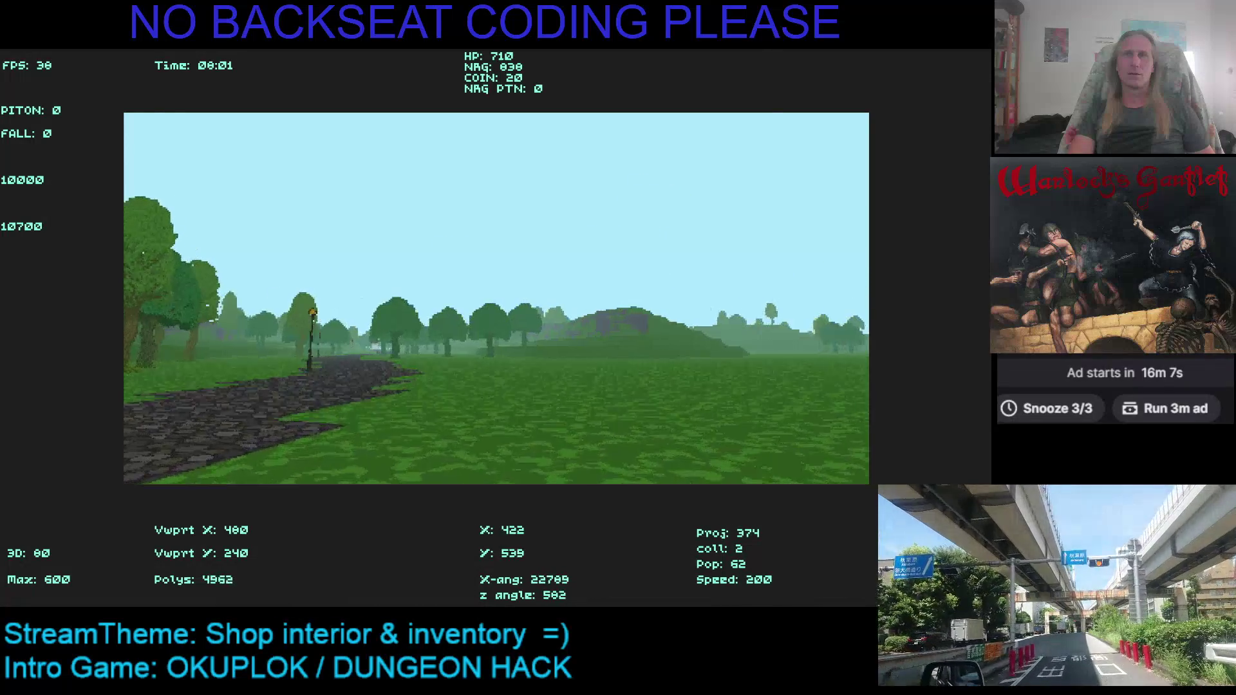
{"action": "key", "text": "m"}
{"action": "key", "text": "m"}
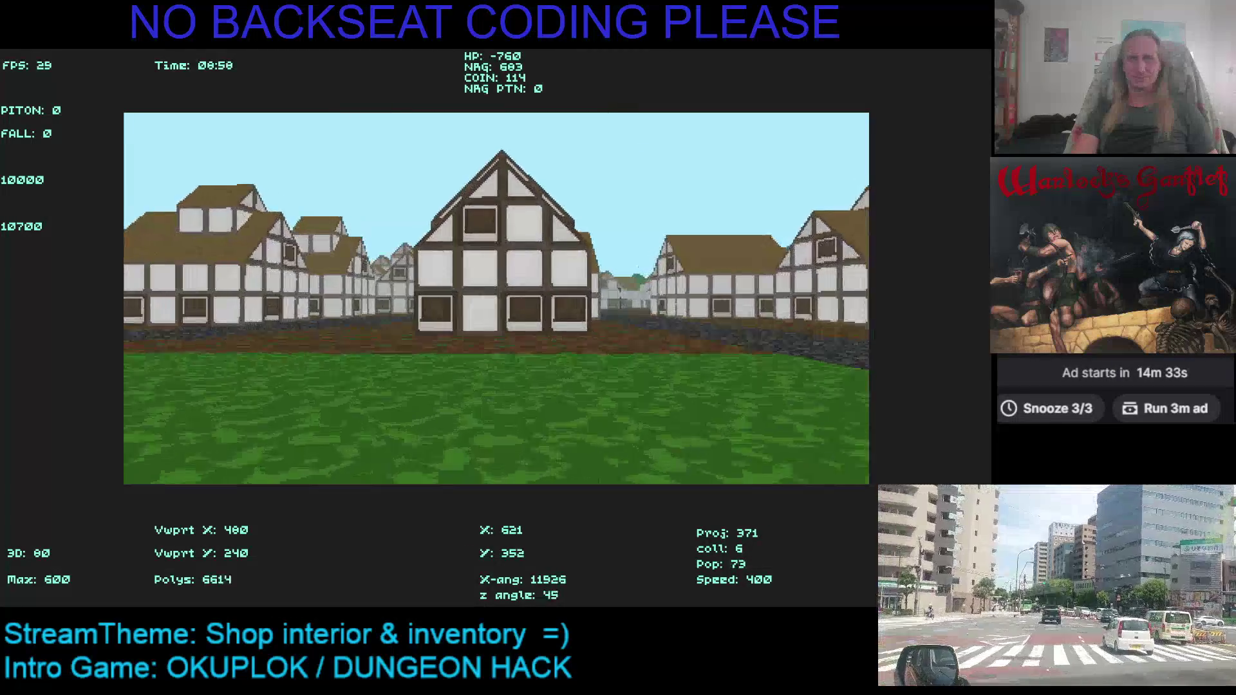
Turn to face the shop's wooden door and walk in to trade
{"action": "key", "text": "Left"}
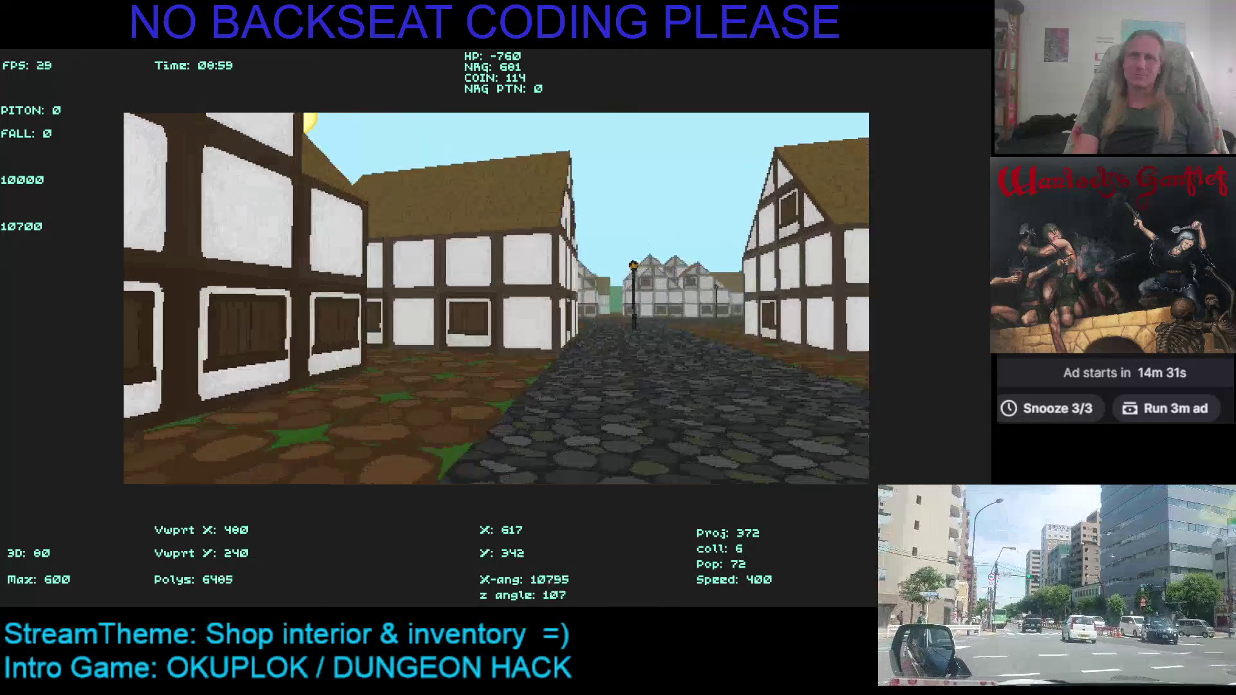
{"action": "key", "text": "Up"}
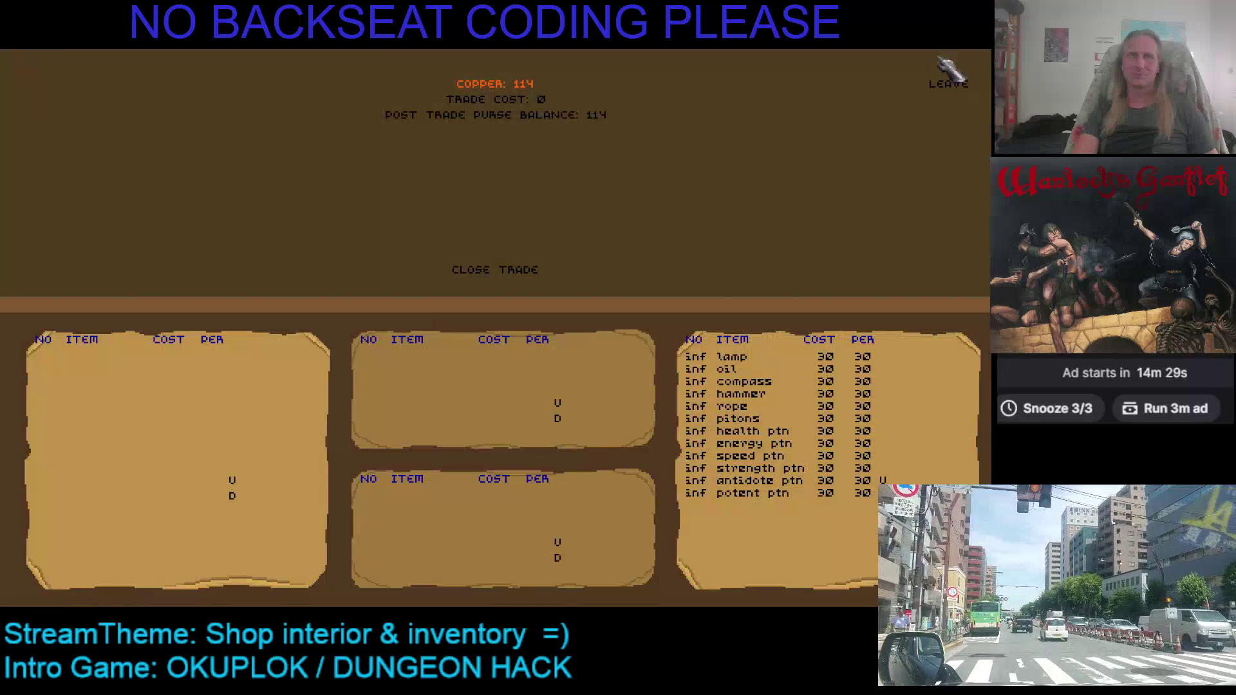
Buy the energy potion for 60 copper, leave the shop into the street, and quit the game
{"action": "left_click", "coordinate": [748, 450]}
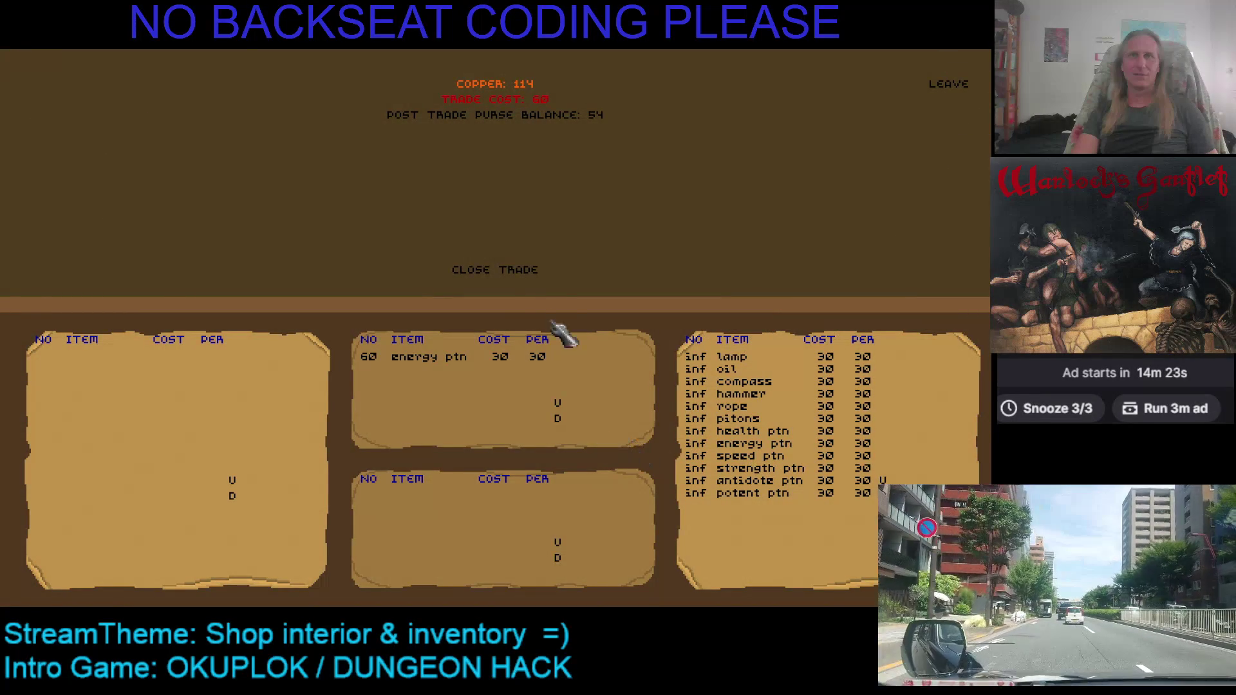
{"action": "left_click", "coordinate": [519, 271]}
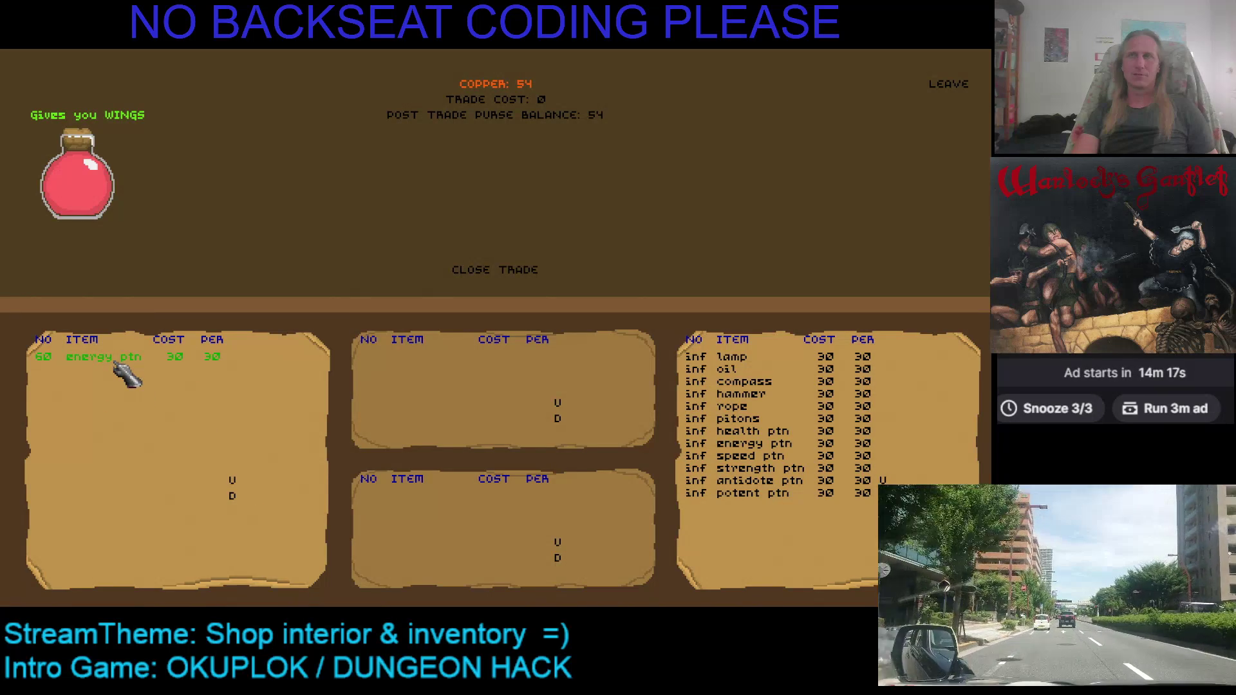
{"action": "left_click", "coordinate": [946, 87]}
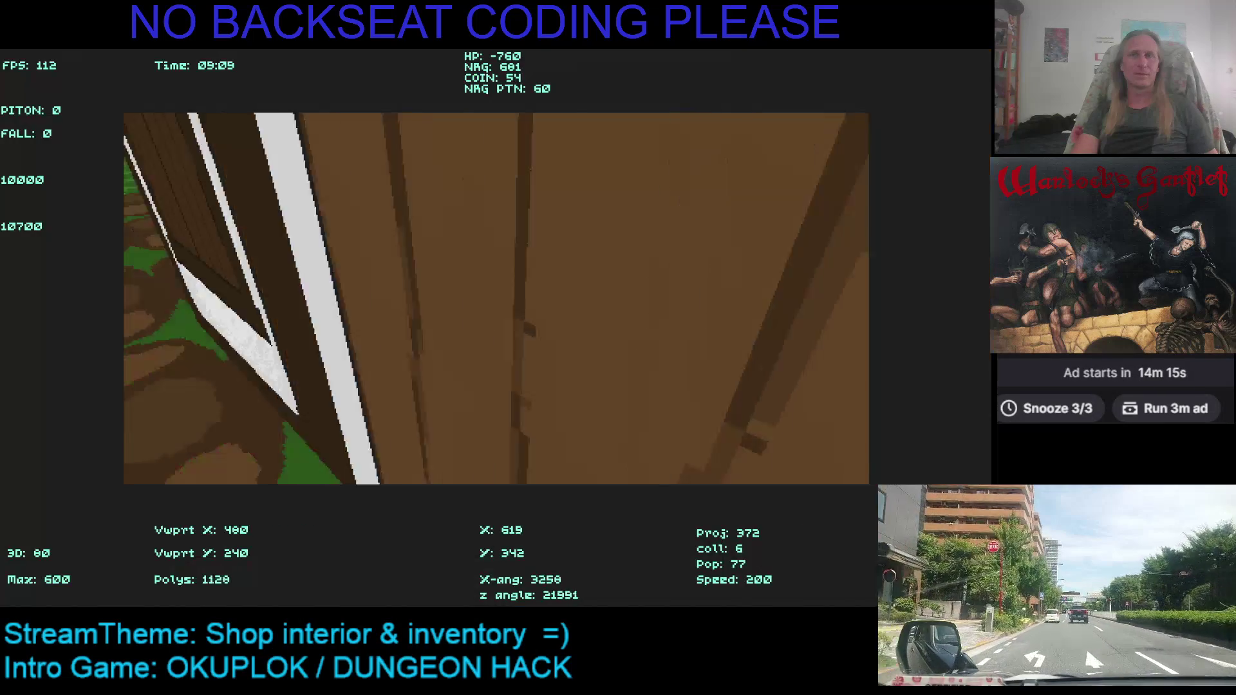
{"action": "key", "text": "Left"}
{"action": "key", "text": "Up"}
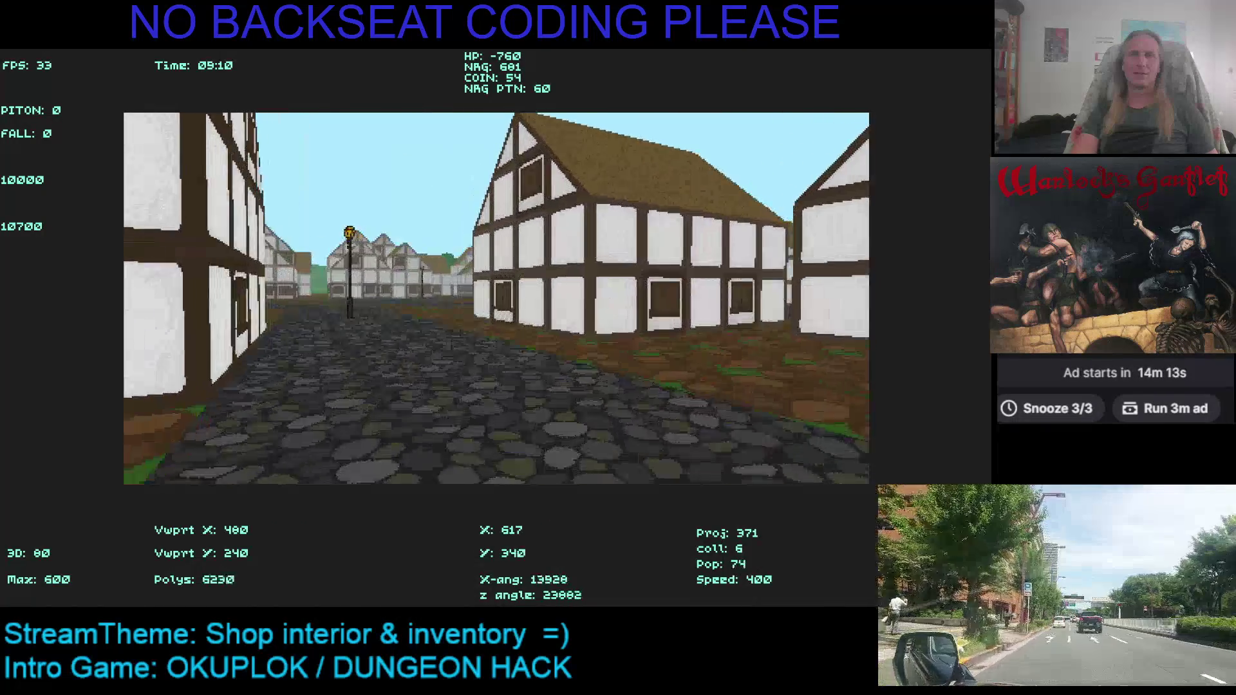
{"action": "key", "text": "Escape"}
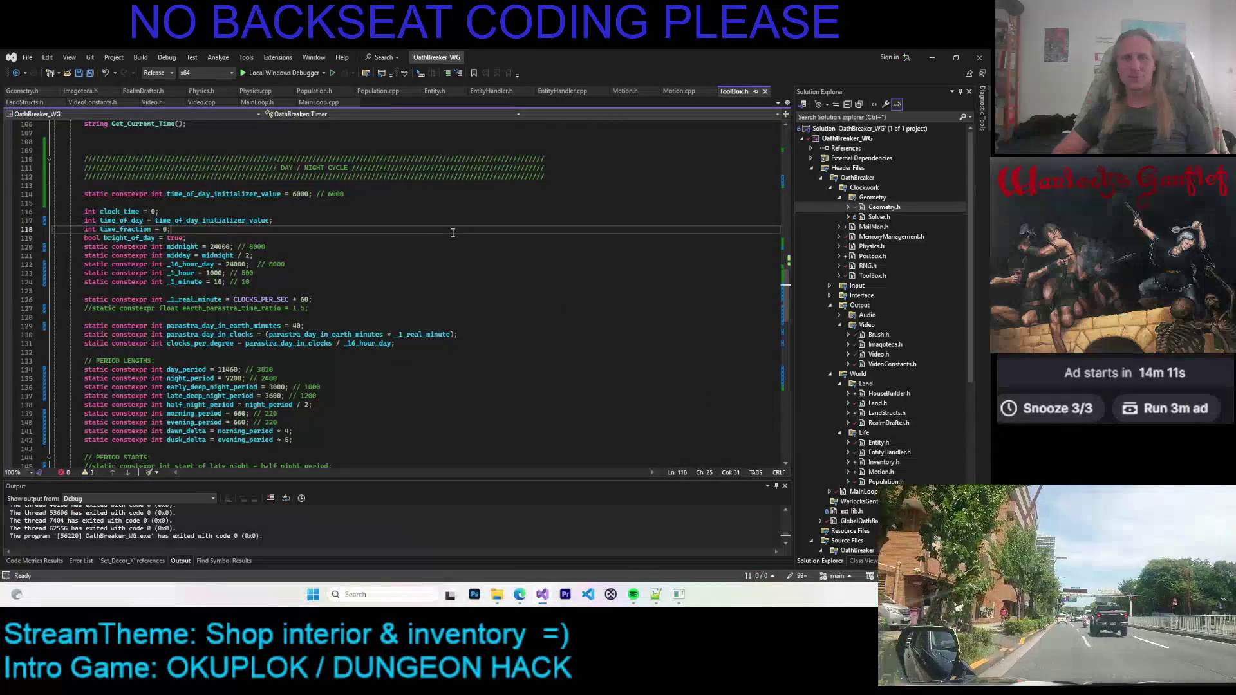